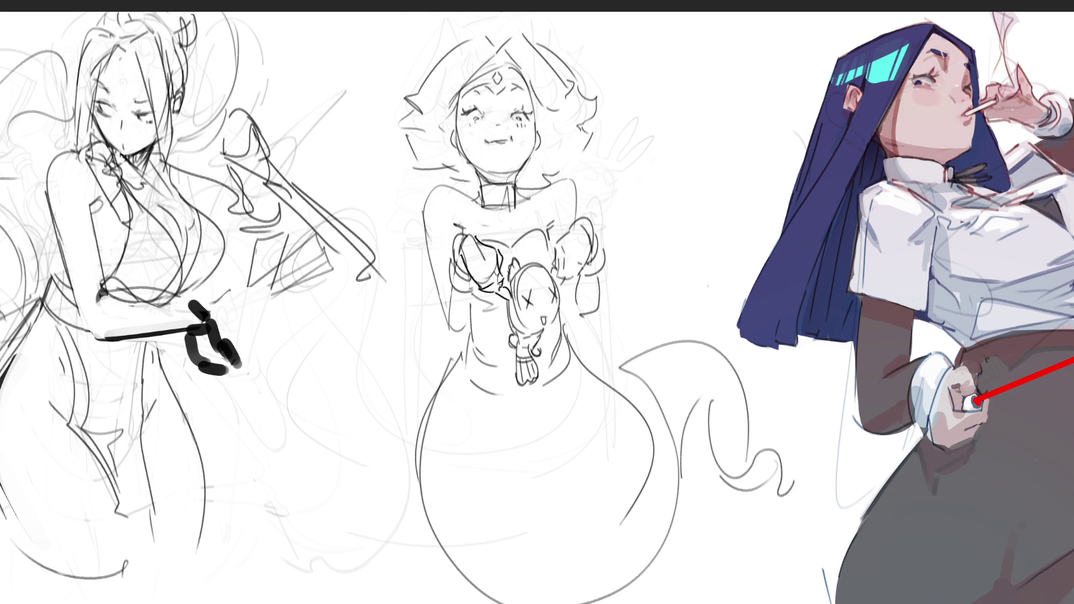
Sketch a thinner wavy ghost tail with an arc and long lines along its edge
{"action": "mouse_move", "coordinate": [569, 329]}
{"action": "left_mouse_down"}
{"action": "mouse_move", "coordinate": [635, 390]}
{"action": "mouse_move", "coordinate": [652, 439]}
{"action": "left_mouse_up"}
{"action": "mouse_move", "coordinate": [620, 360]}
{"action": "left_mouse_down"}
{"action": "mouse_move", "coordinate": [639, 345]}
{"action": "mouse_move", "coordinate": [713, 398]}
{"action": "left_mouse_up"}
{"action": "mouse_move", "coordinate": [617, 382]}
{"action": "left_mouse_down"}
{"action": "mouse_move", "coordinate": [625, 376]}
{"action": "mouse_move", "coordinate": [706, 495]}
{"action": "left_mouse_up"}
{"action": "mouse_move", "coordinate": [698, 495]}
{"action": "left_mouse_down"}
{"action": "mouse_move", "coordinate": [694, 538]}
{"action": "mouse_move", "coordinate": [752, 552]}
{"action": "left_mouse_up"}
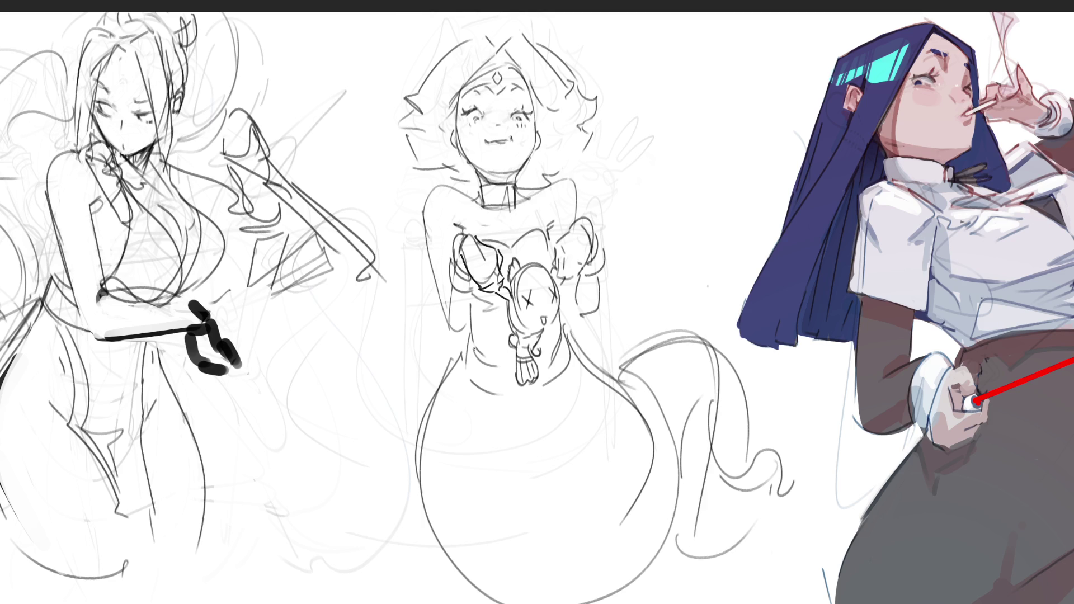
Erase the old tail strokes, part of the dress hem, and faint marks around the head
{"action": "key", "text": "e"}
{"action": "left_click_drag", "start_coordinate": [668, 358], "coordinate": [727, 431]}
{"action": "mouse_move", "coordinate": [740, 531]}
{"action": "left_mouse_down"}
{"action": "mouse_move", "coordinate": [708, 545]}
{"action": "mouse_move", "coordinate": [568, 491]}
{"action": "left_mouse_up"}
{"action": "mouse_move", "coordinate": [381, 413]}
{"action": "left_mouse_down"}
{"action": "mouse_move", "coordinate": [318, 361]}
{"action": "mouse_move", "coordinate": [330, 350]}
{"action": "mouse_move", "coordinate": [342, 520]}
{"action": "mouse_move", "coordinate": [345, 395]}
{"action": "mouse_move", "coordinate": [363, 336]}
{"action": "mouse_move", "coordinate": [352, 232]}
{"action": "mouse_move", "coordinate": [379, 420]}
{"action": "left_mouse_up"}
{"action": "mouse_move", "coordinate": [671, 156]}
{"action": "left_mouse_down"}
{"action": "mouse_move", "coordinate": [654, 264]}
{"action": "mouse_move", "coordinate": [666, 403]}
{"action": "left_mouse_up"}
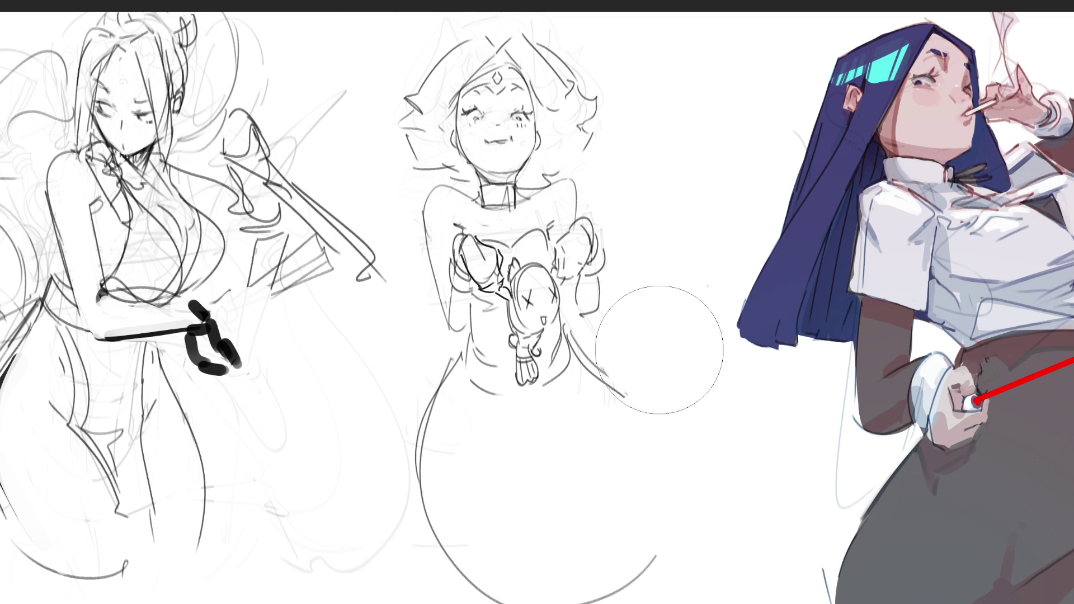
{"action": "mouse_move", "coordinate": [579, 0]}
{"action": "left_mouse_down"}
{"action": "mouse_move", "coordinate": [431, 11]}
{"action": "mouse_move", "coordinate": [298, 45]}
{"action": "left_mouse_up"}
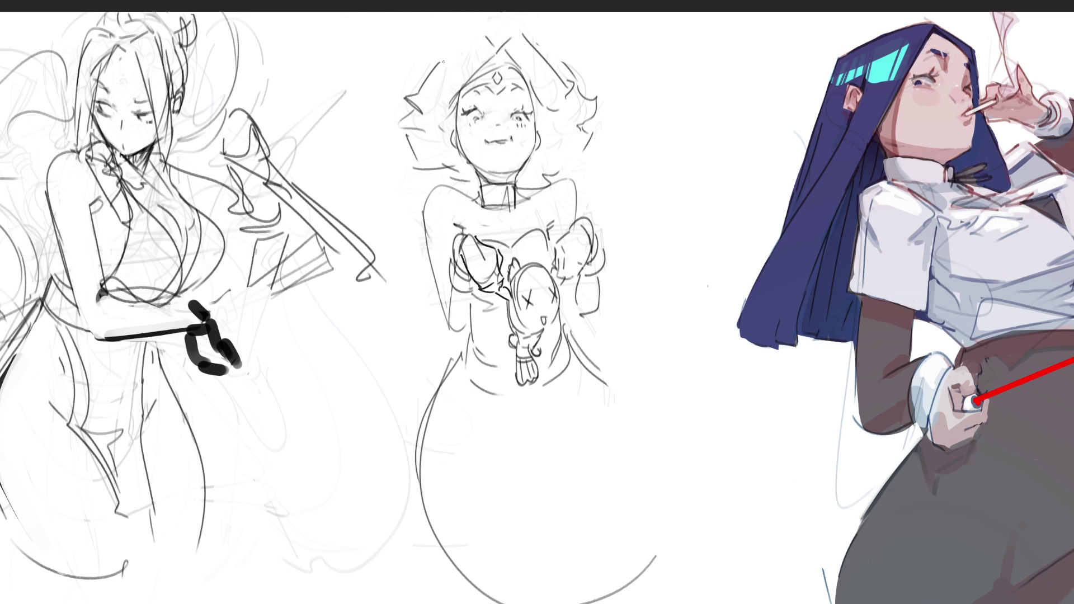
Add a hair stroke, redraw both curved skirt sides, and mirror the middle sketch horizontally
{"action": "left_click_drag", "start_coordinate": [527, 33], "coordinate": [553, 58]}
{"action": "mouse_move", "coordinate": [607, 385]}
{"action": "left_mouse_down"}
{"action": "mouse_move", "coordinate": [646, 571]}
{"action": "mouse_move", "coordinate": [655, 555]}
{"action": "left_mouse_up"}
{"action": "mouse_move", "coordinate": [663, 541]}
{"action": "left_mouse_down"}
{"action": "mouse_move", "coordinate": [671, 514]}
{"action": "mouse_move", "coordinate": [729, 458]}
{"action": "mouse_move", "coordinate": [719, 499]}
{"action": "left_mouse_up"}
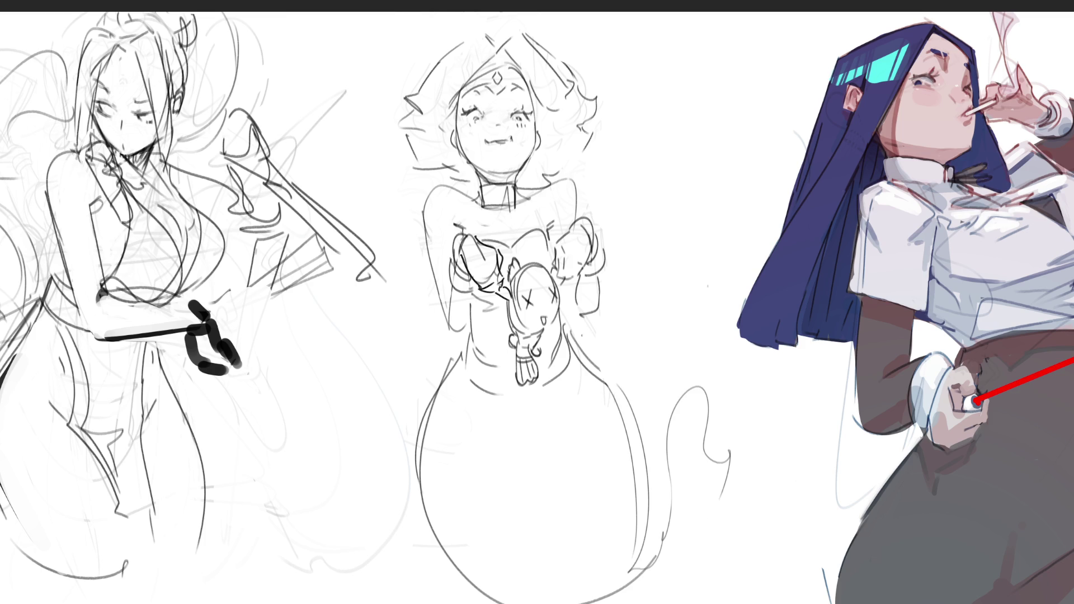
{"action": "left_click_drag", "start_coordinate": [575, 334], "coordinate": [626, 423]}
{"action": "left_click_drag", "start_coordinate": [459, 342], "coordinate": [493, 544]}
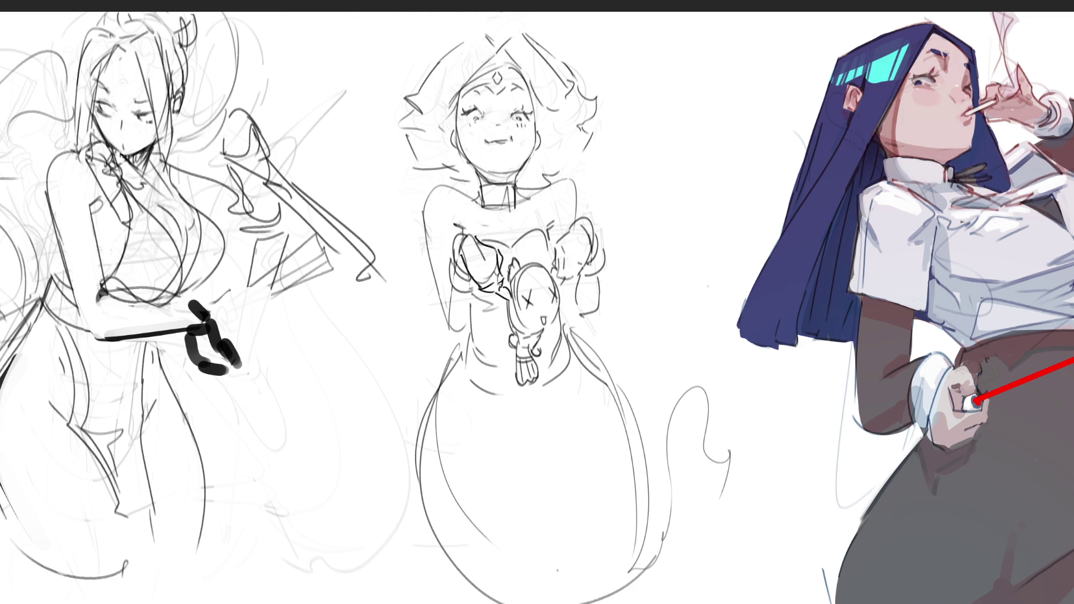
{"action": "key", "text": "ctrl+z"}
{"action": "left_click_drag", "start_coordinate": [459, 344], "coordinate": [451, 530]}
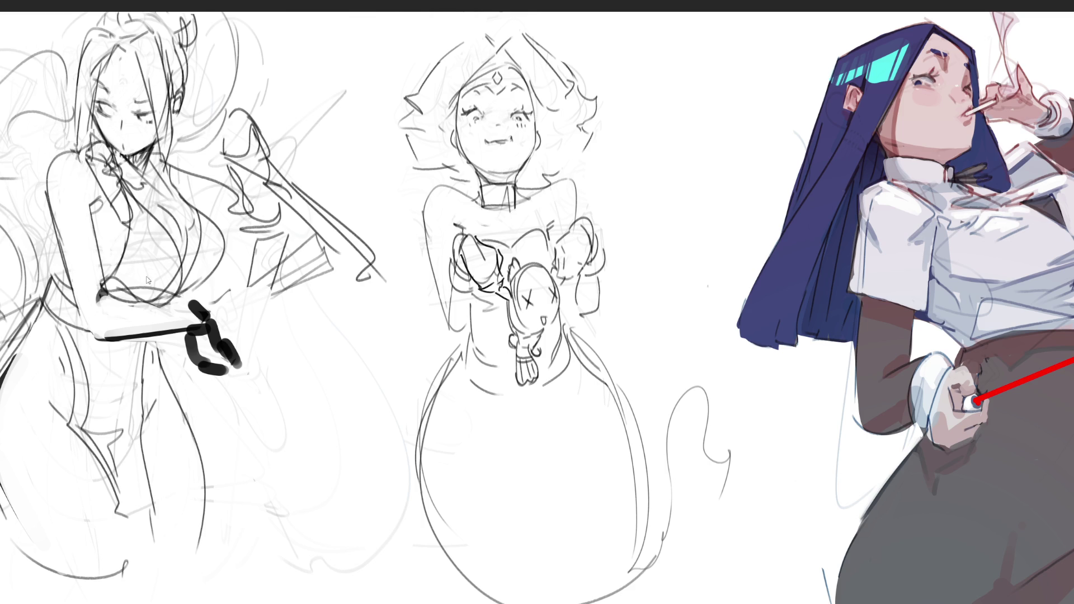
{"action": "key", "text": "ctrl+shift+h"}
Skew the middle sketch's top left, stretch its top-right corner, and rotate it slightly counter-clockwise
{"action": "key", "text": "ctrl+t"}
{"action": "left_click_drag", "start_coordinate": [615, 10], "coordinate": [532, 25]}
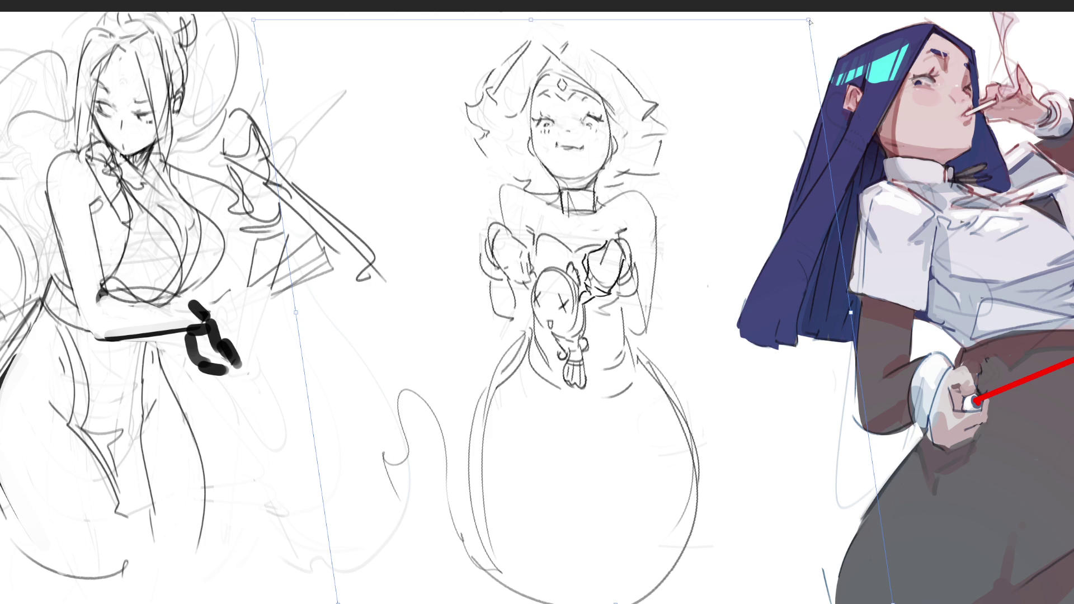
{"action": "left_click_drag", "start_coordinate": [809, 20], "coordinate": [816, 19]}
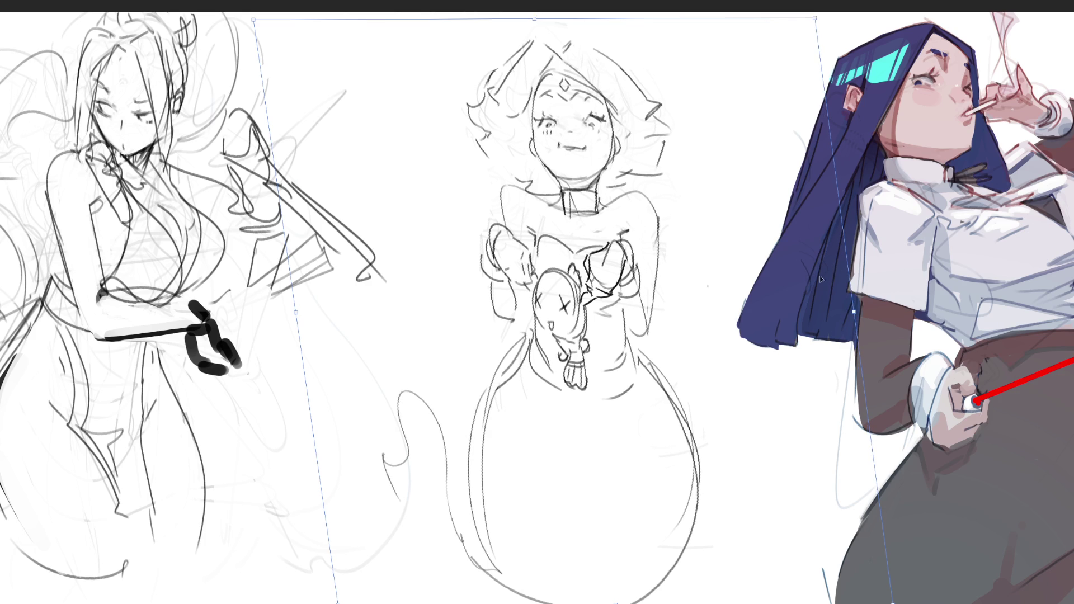
{"action": "left_click_drag", "start_coordinate": [869, 306], "coordinate": [866, 293]}
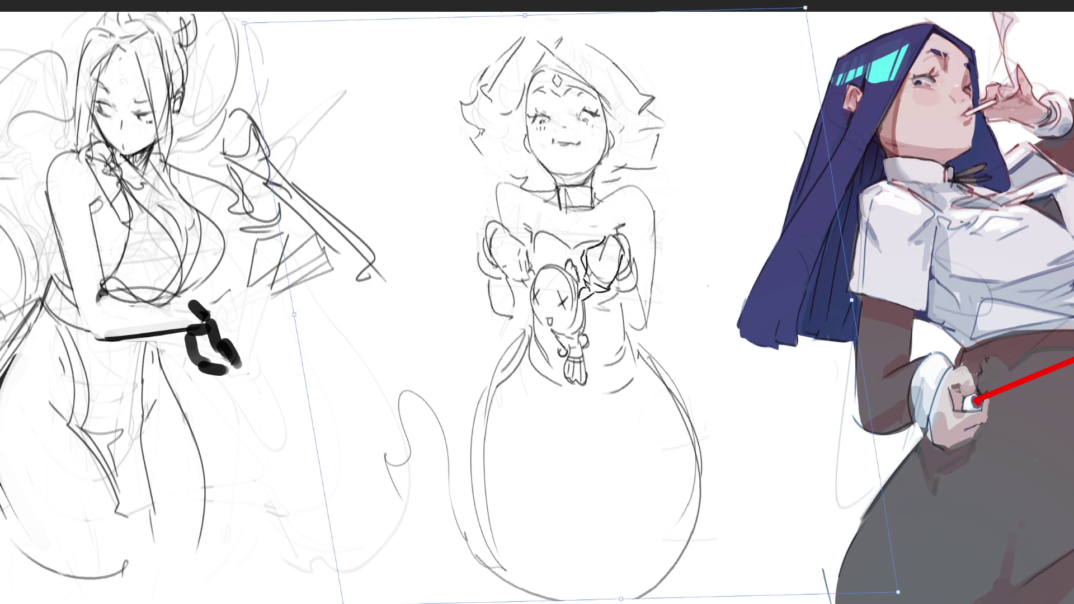
{"action": "key", "text": "Return"}
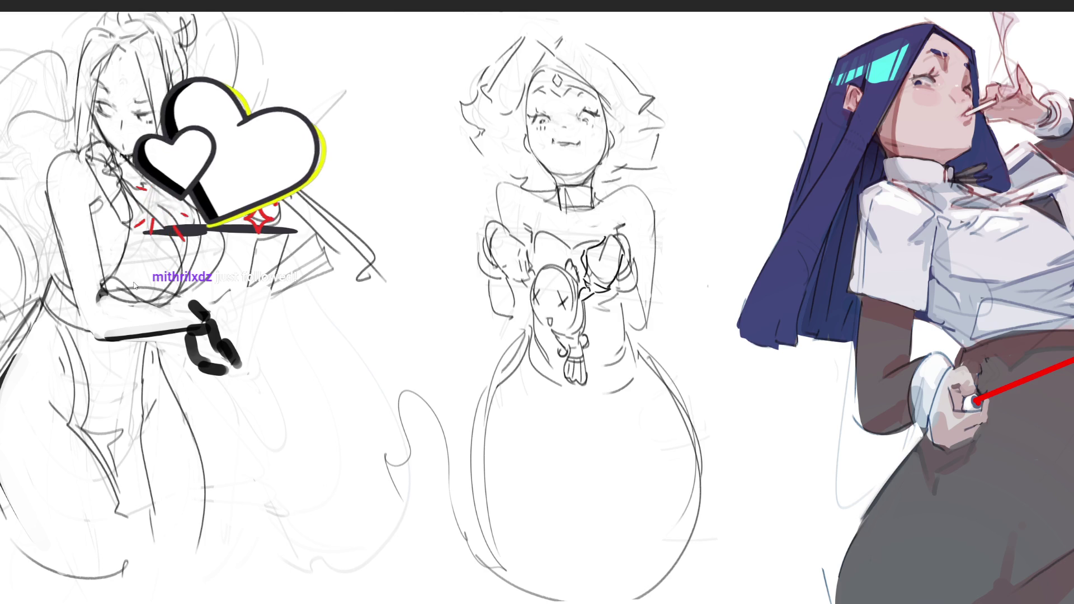
Flip the sketch back, skew its top about 30 px left, then mirror it again
{"action": "key", "text": "h"}
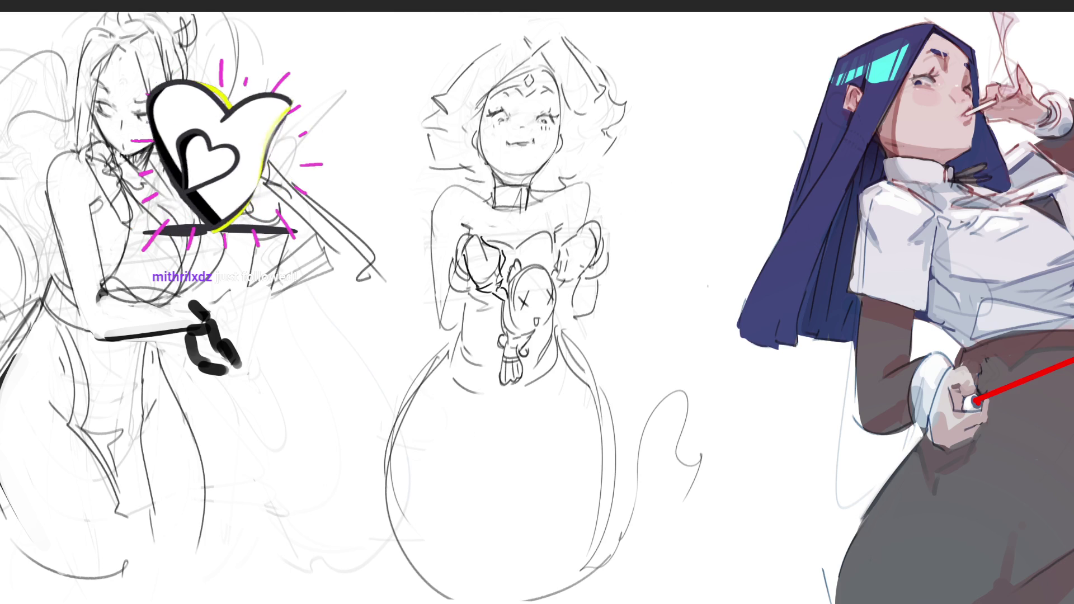
{"action": "key", "text": "ctrl+t"}
{"action": "left_click_drag", "start_coordinate": [492, 18], "coordinate": [474, 18]}
{"action": "key", "text": "Return"}
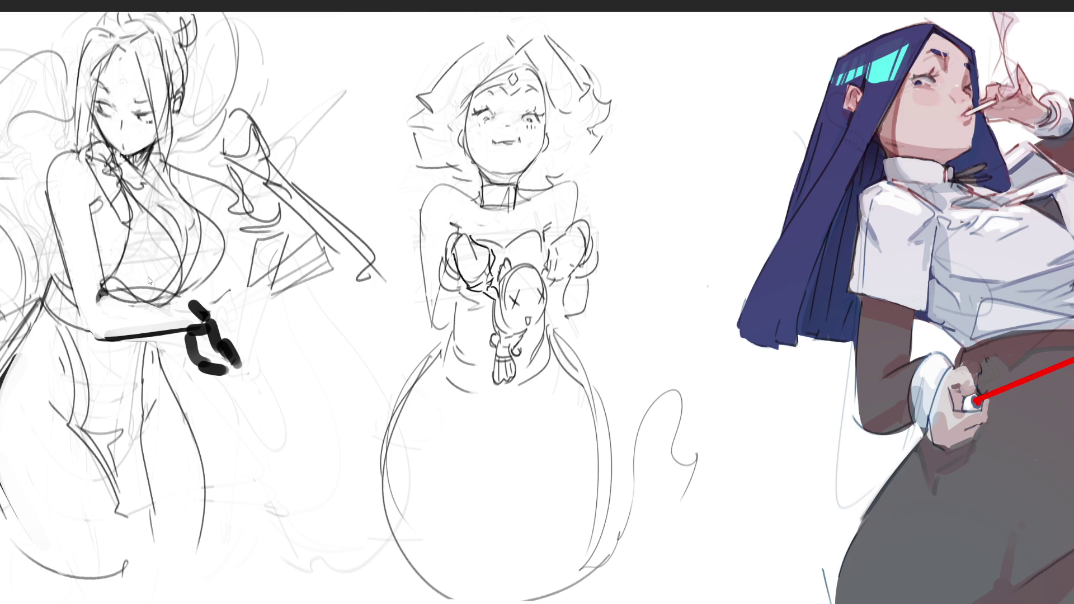
{"action": "key", "text": "h"}
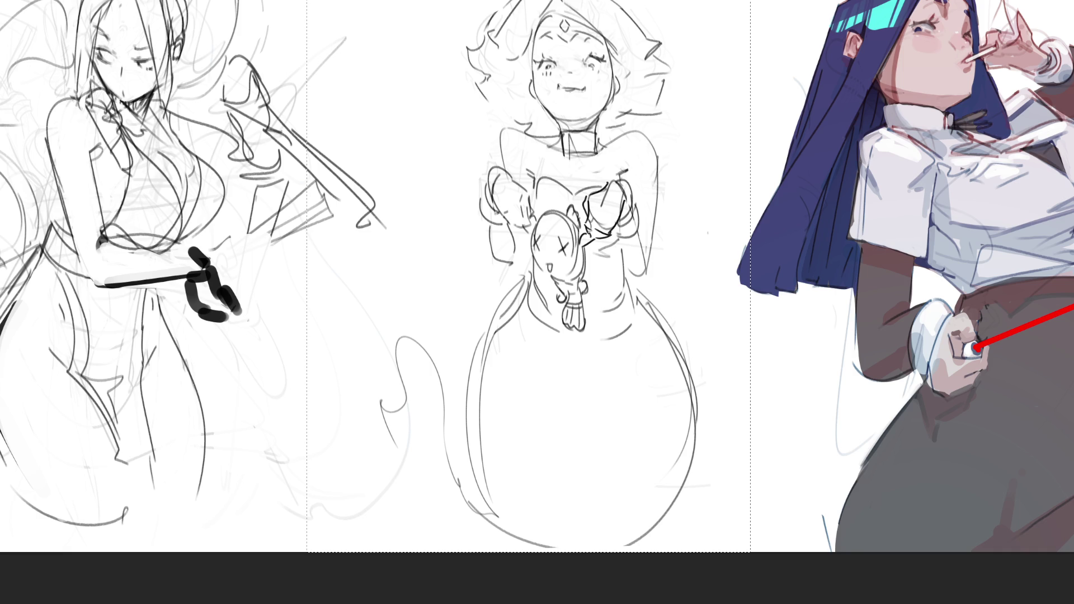
Finish narrowing the skirt and mirror the middle sketch back so the tail sits right
{"action": "key", "text": "ctrl+z"}
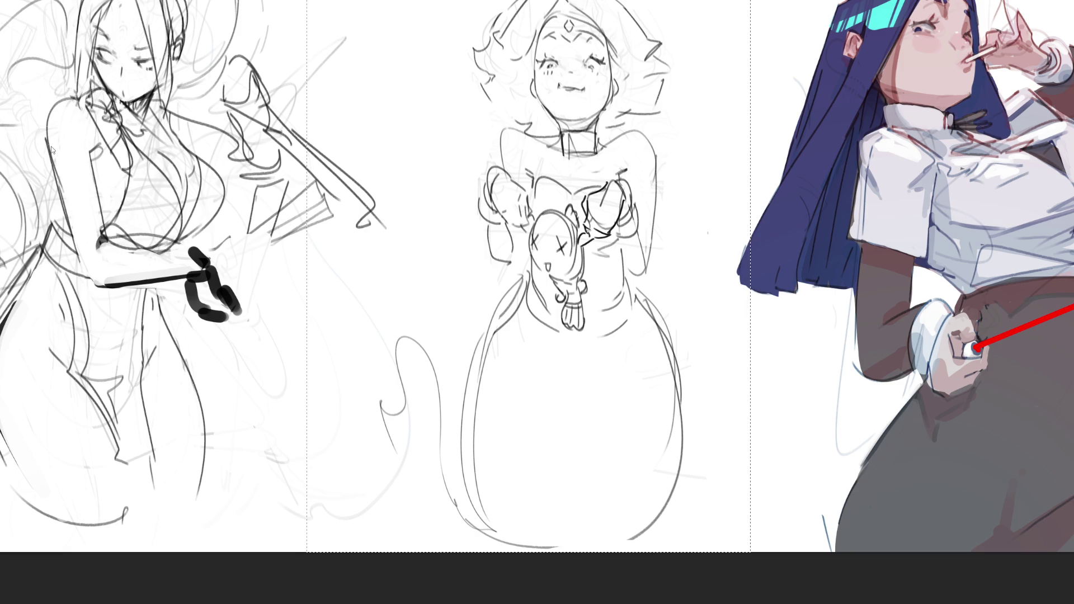
{"action": "key", "text": "ctrl+h"}
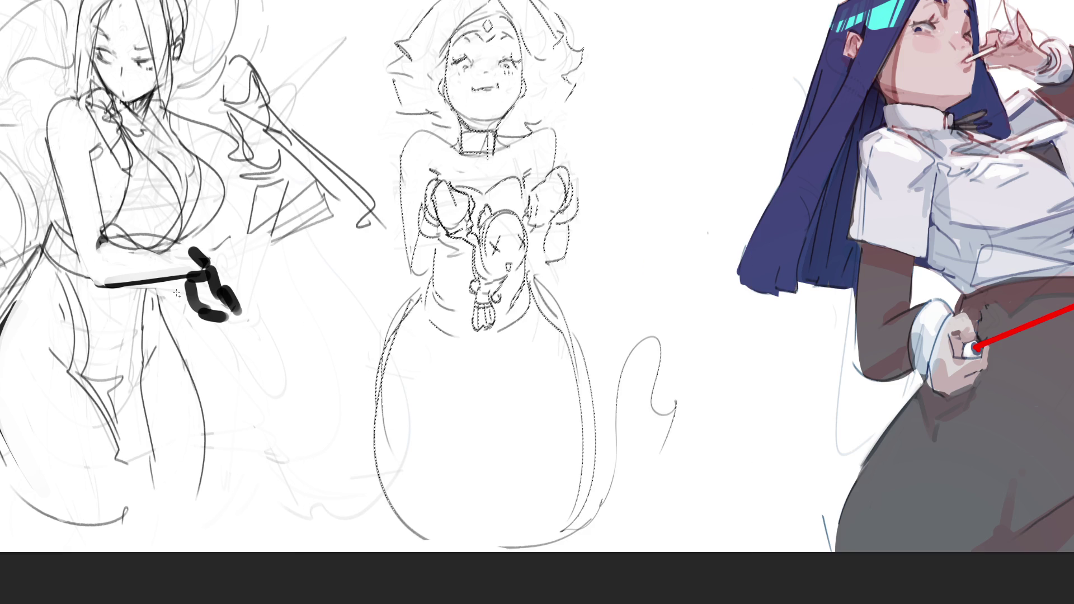
Deselect, darken the left shoulder line, then mirror-check the sketch and canvas view
{"action": "key", "text": "ctrl+d"}
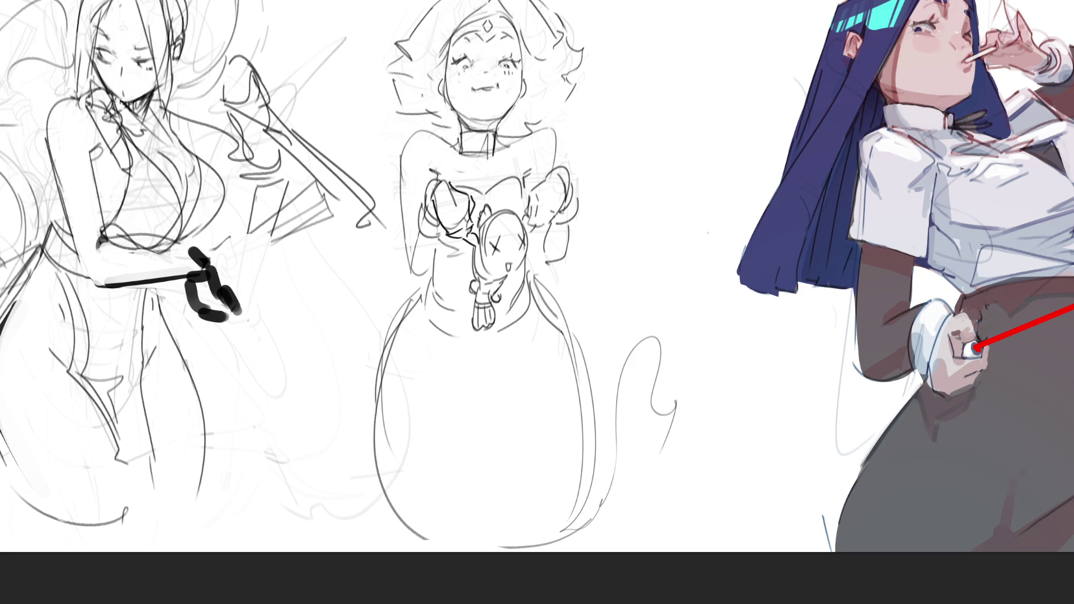
{"action": "left_click_drag", "start_coordinate": [404, 162], "coordinate": [423, 129]}
{"action": "key", "text": "h"}
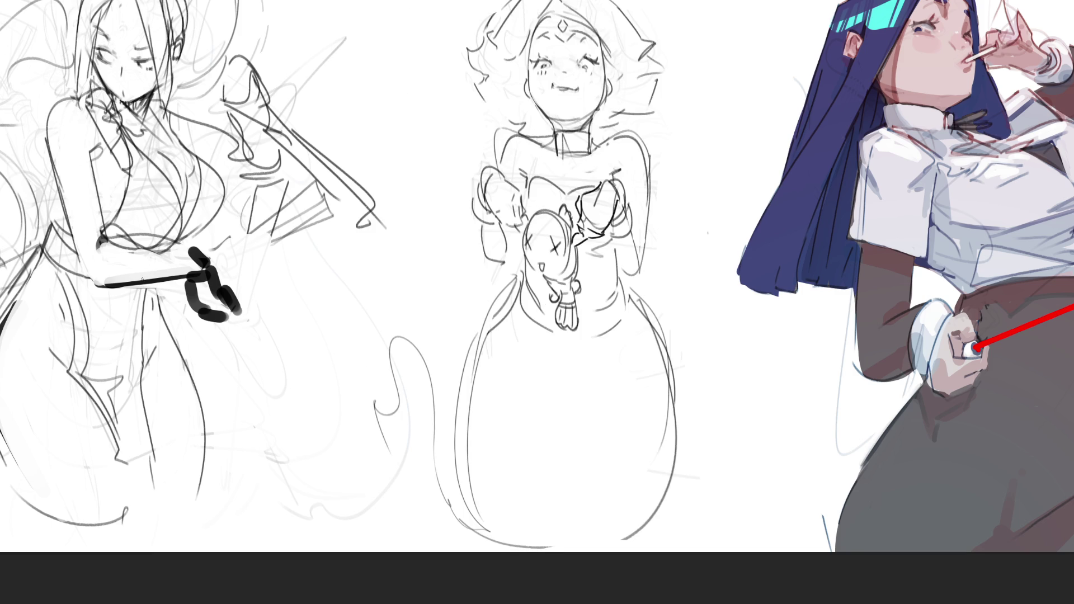
{"action": "key", "text": "h"}
{"action": "key", "text": "h"}
{"action": "key", "text": "h"}
{"action": "key", "text": "h"}
{"action": "key", "text": "h"}
{"action": "key", "text": "h"}
{"action": "key", "text": "h"}
{"action": "key", "text": "h"}
{"action": "key", "text": "h"}
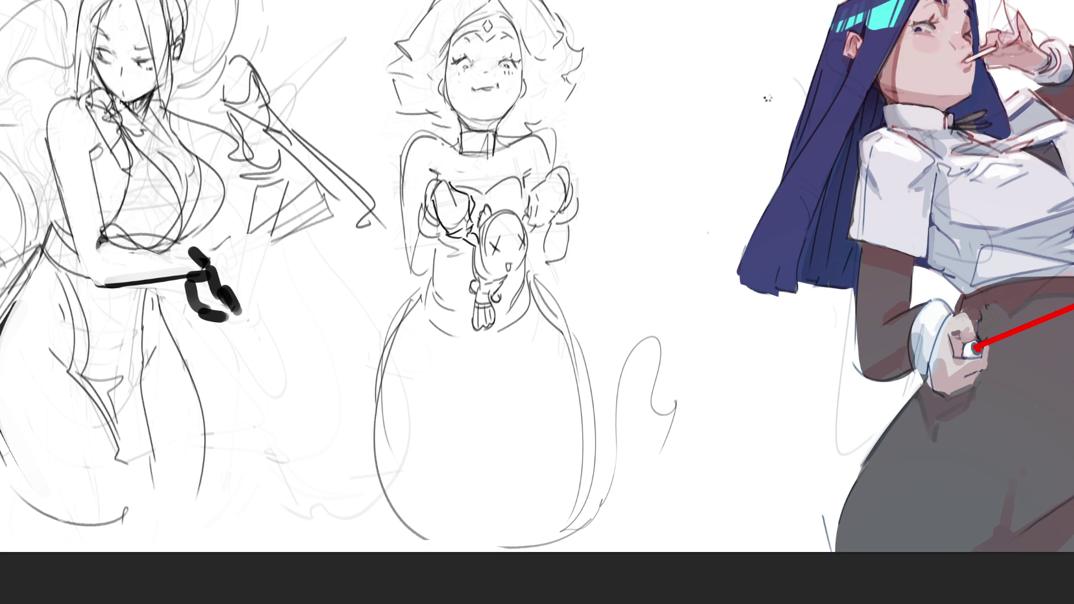
{"action": "key", "text": "m"}
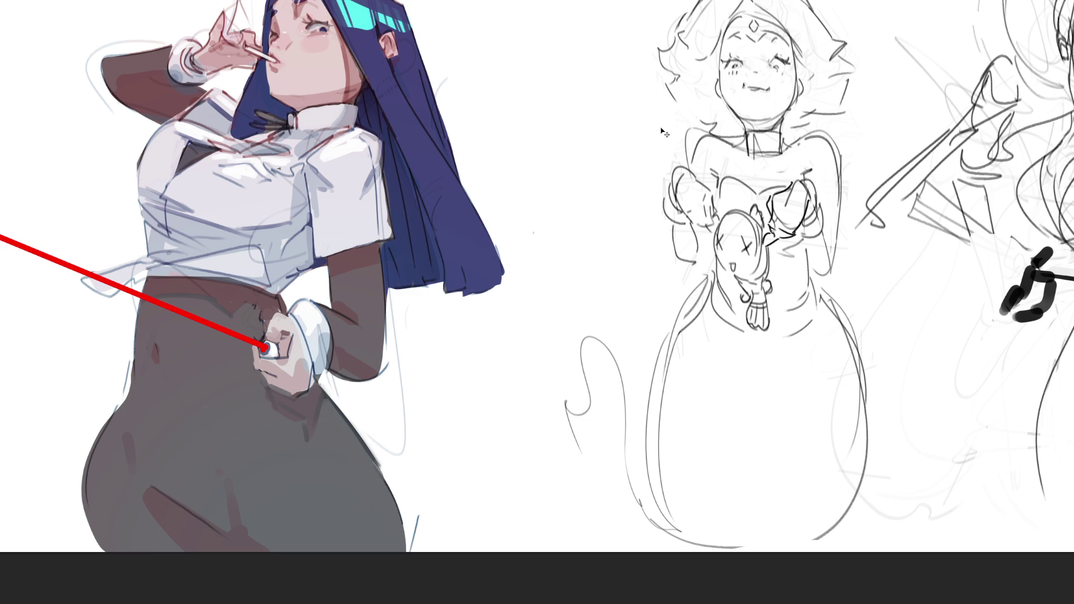
{"action": "key", "text": "m"}
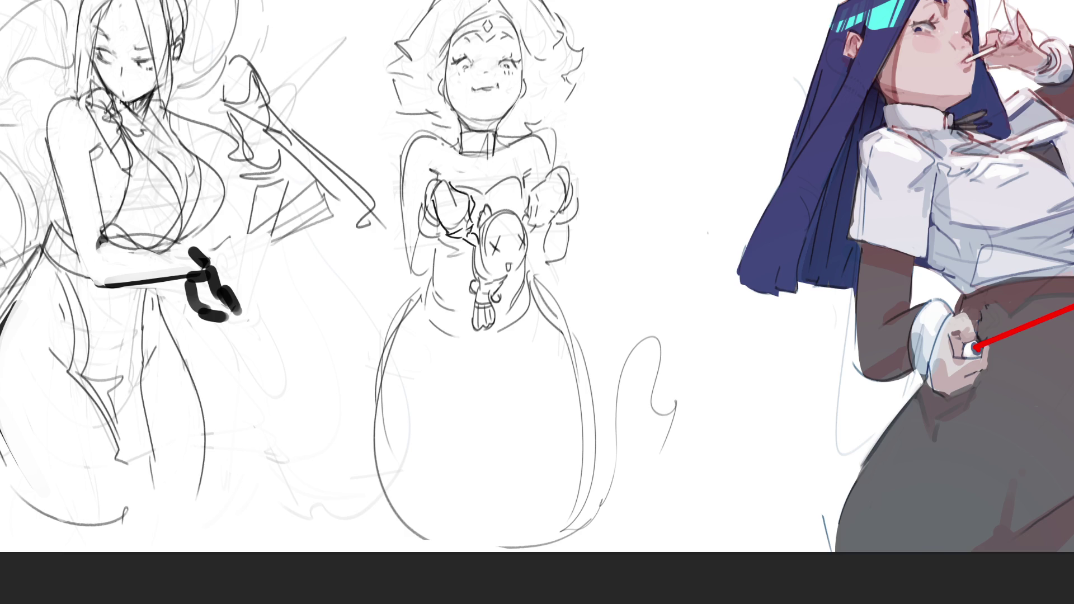
Move the middle sketch right and slightly down, lean its top left, then mirror it
{"action": "key", "text": "ctrl+t"}
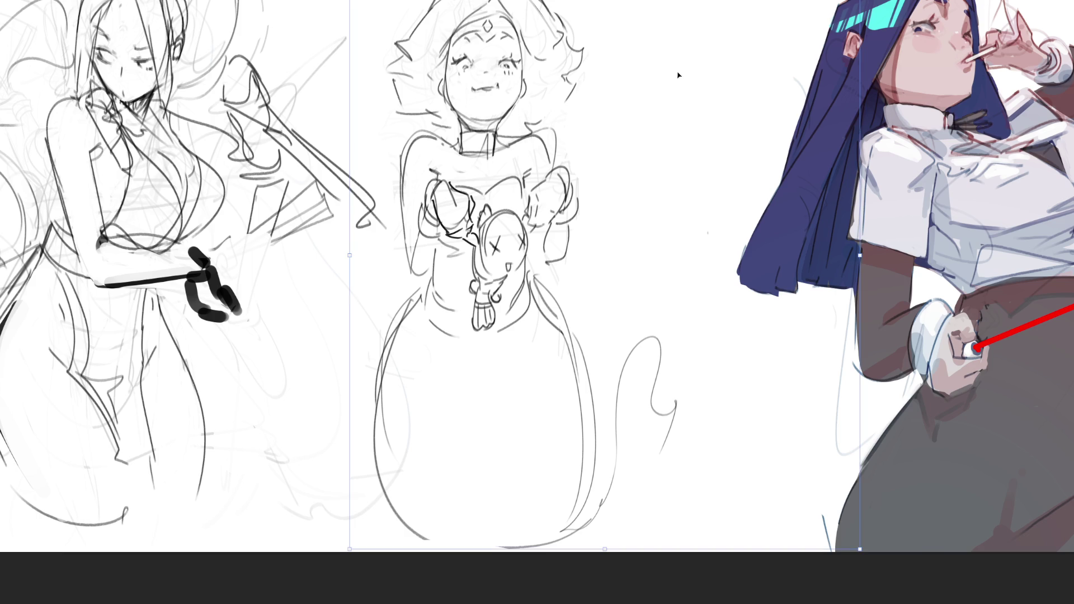
{"action": "scroll", "coordinate": [370, 401], "scroll_direction": "down", "scroll_amount": 2}
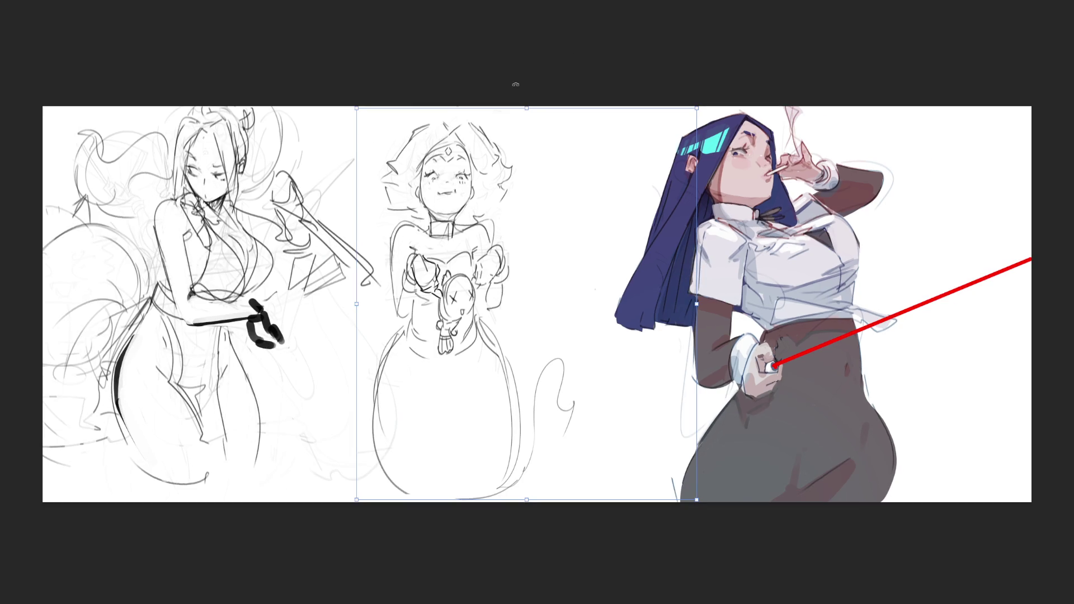
{"action": "mouse_move", "coordinate": [529, 114]}
{"action": "left_mouse_down"}
{"action": "mouse_move", "coordinate": [550, 180]}
{"action": "mouse_move", "coordinate": [566, 175]}
{"action": "left_mouse_up"}
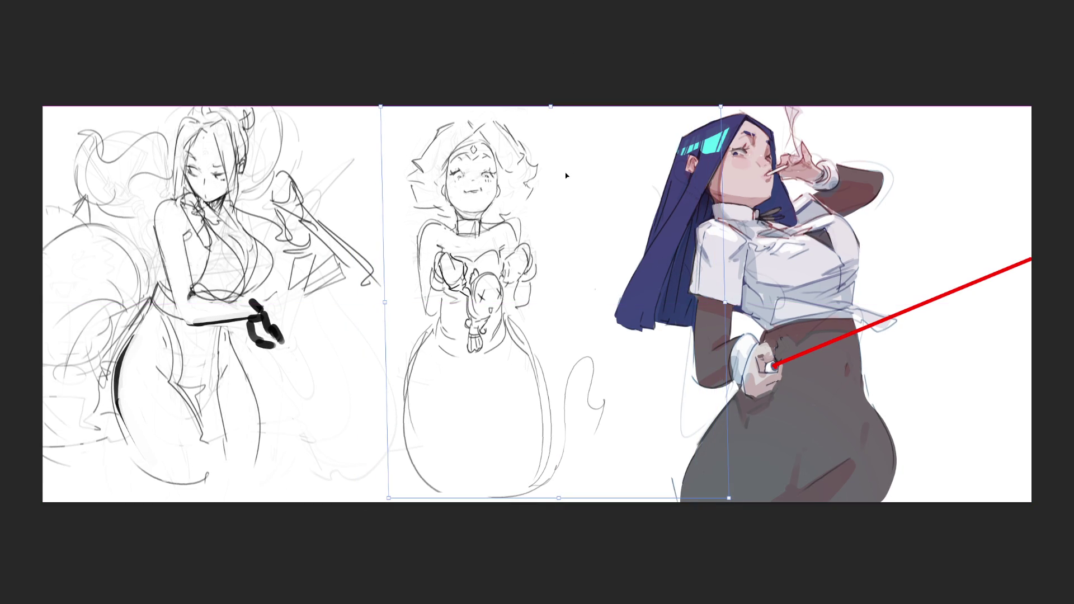
{"action": "key", "text": "Return"}
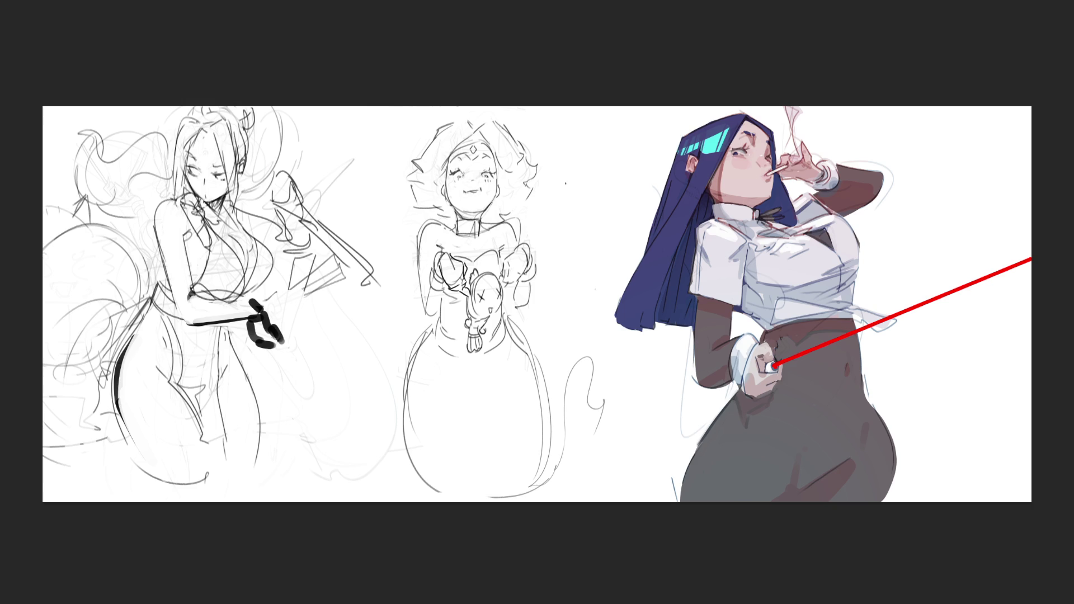
{"action": "key", "text": "ctrl+t"}
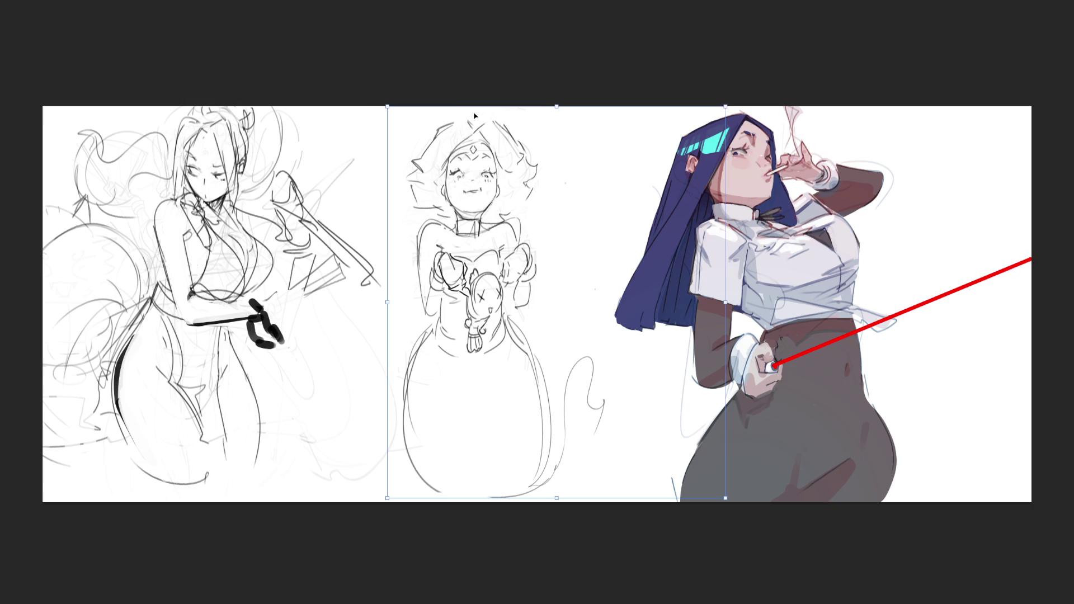
{"action": "left_click_drag", "start_coordinate": [553, 110], "coordinate": [551, 110]}
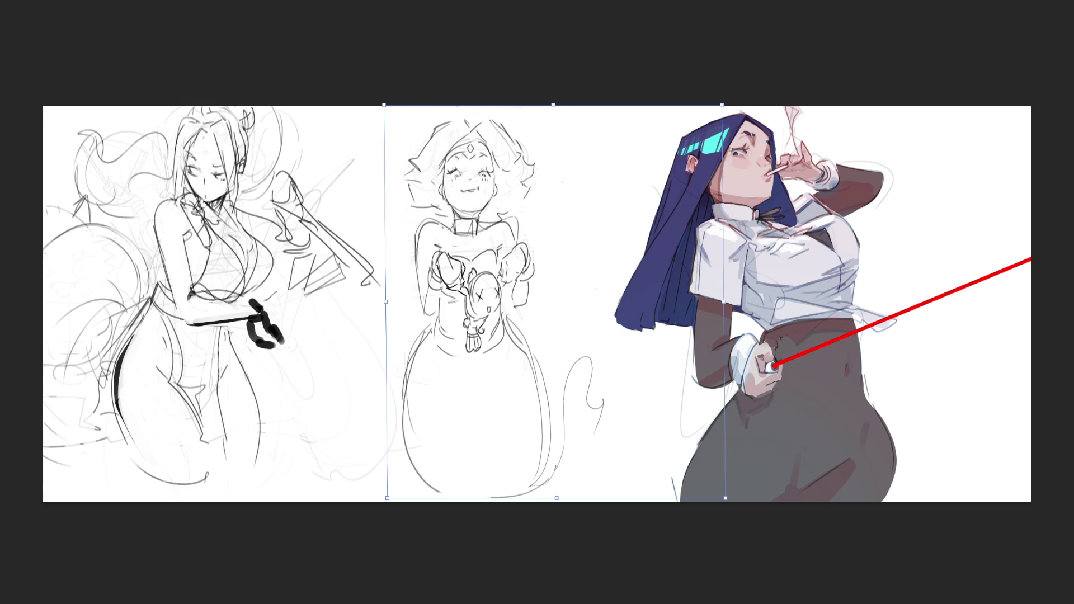
{"action": "key", "text": "Return"}
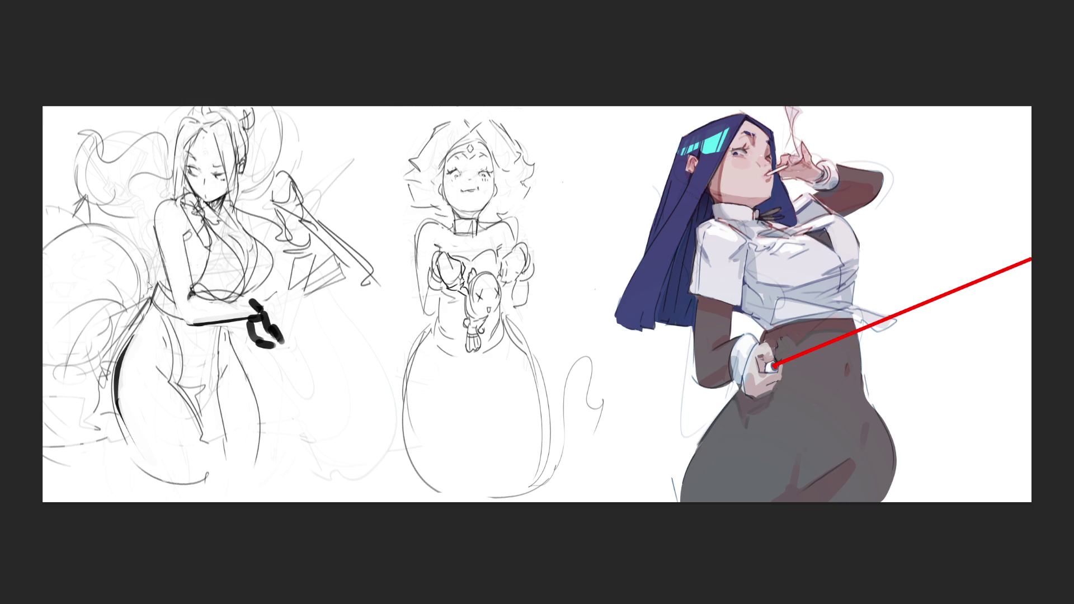
{"action": "key", "text": "h"}
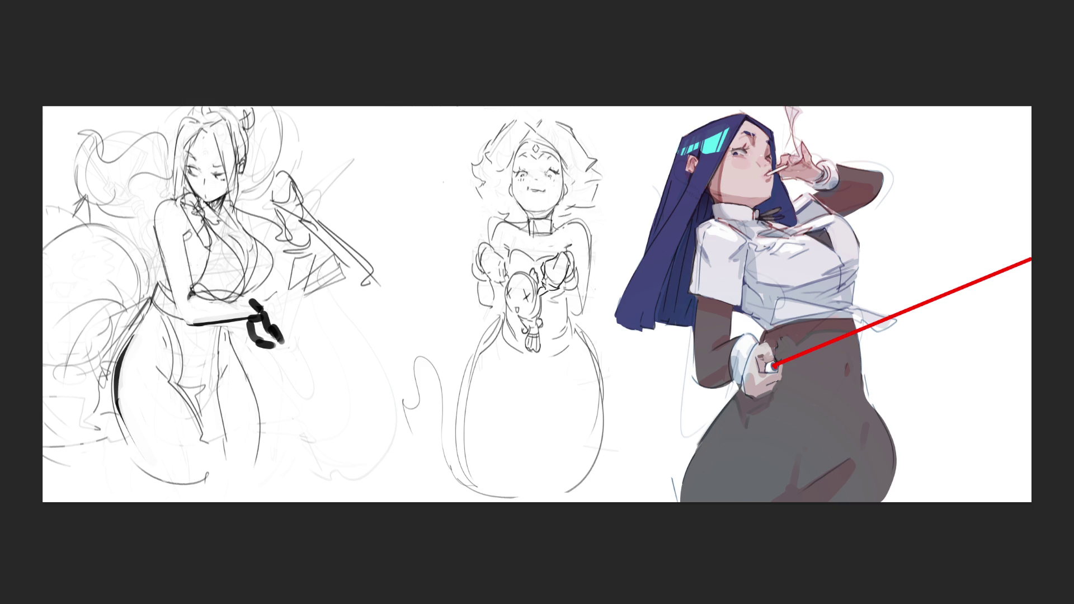
Select the ghost skirt and skew its bottom to the right, then flip-check the view
{"action": "mouse_move", "coordinate": [697, 421]}
{"action": "left_mouse_down"}
{"action": "mouse_move", "coordinate": [601, 334]}
{"action": "mouse_move", "coordinate": [562, 356]}
{"action": "mouse_move", "coordinate": [576, 323]}
{"action": "mouse_move", "coordinate": [565, 315]}
{"action": "mouse_move", "coordinate": [547, 369]}
{"action": "mouse_move", "coordinate": [512, 363]}
{"action": "mouse_move", "coordinate": [520, 339]}
{"action": "mouse_move", "coordinate": [509, 317]}
{"action": "mouse_move", "coordinate": [358, 432]}
{"action": "mouse_move", "coordinate": [705, 403]}
{"action": "left_mouse_up"}
{"action": "key", "text": "ctrl+t"}
{"action": "left_click_drag", "start_coordinate": [528, 505], "coordinate": [550, 505]}
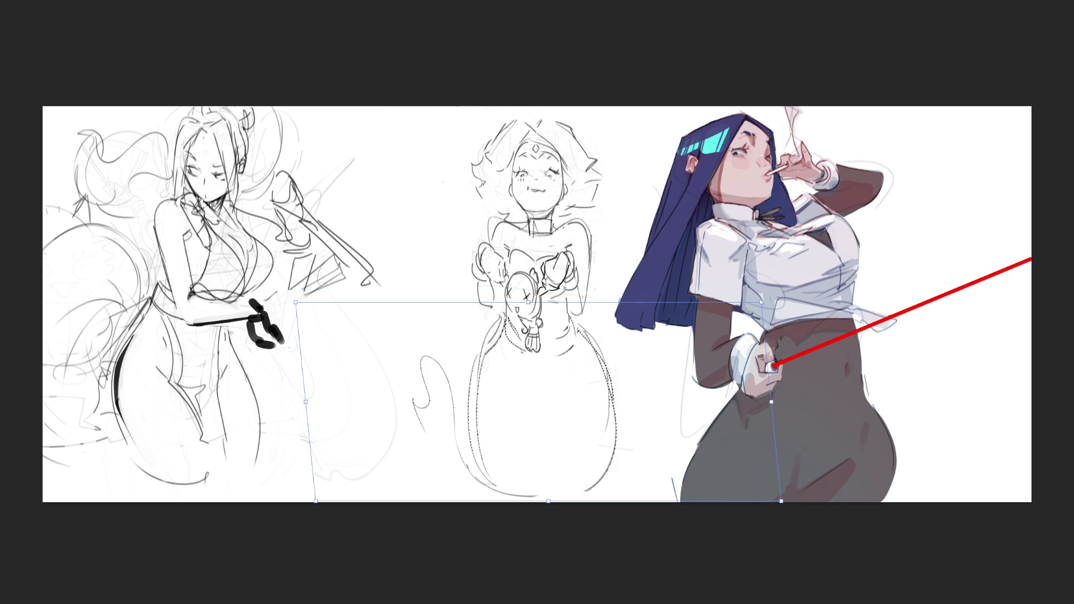
{"action": "key", "text": "Return"}
{"action": "key", "text": "ctrl+d"}
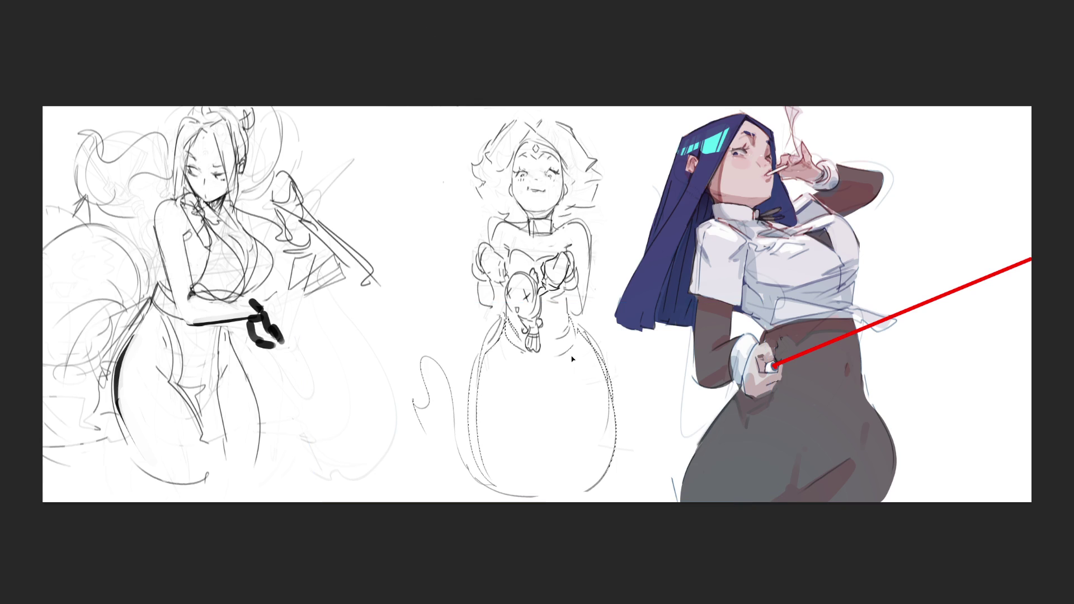
{"action": "key", "text": "h"}
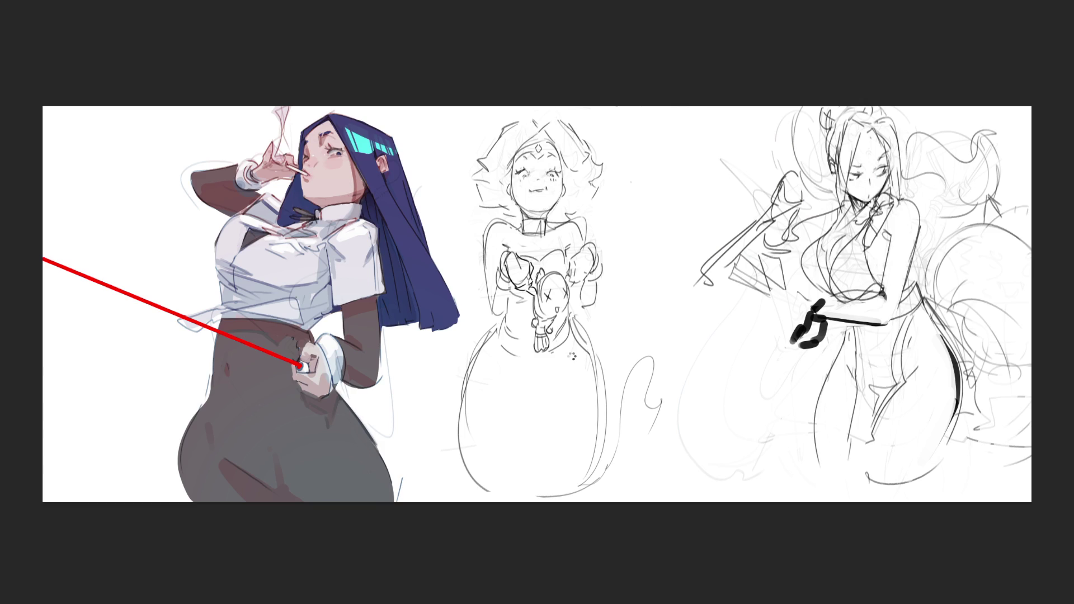
{"action": "key", "text": "h"}
Mirror the middle sketch back and lean its top slightly left again
{"action": "key", "text": "l"}
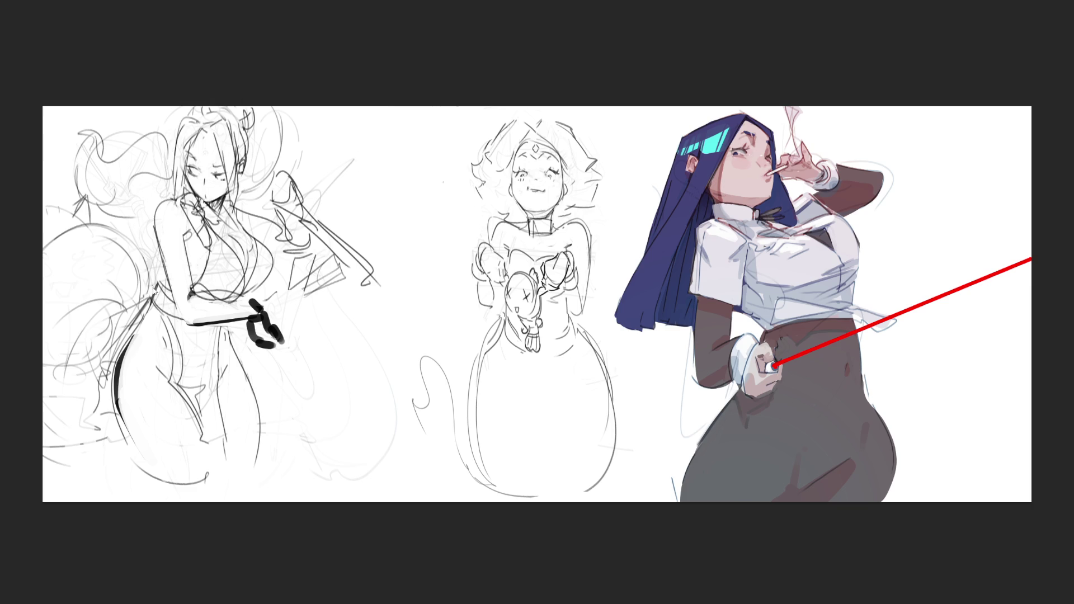
{"action": "key", "text": "ctrl+shift+h"}
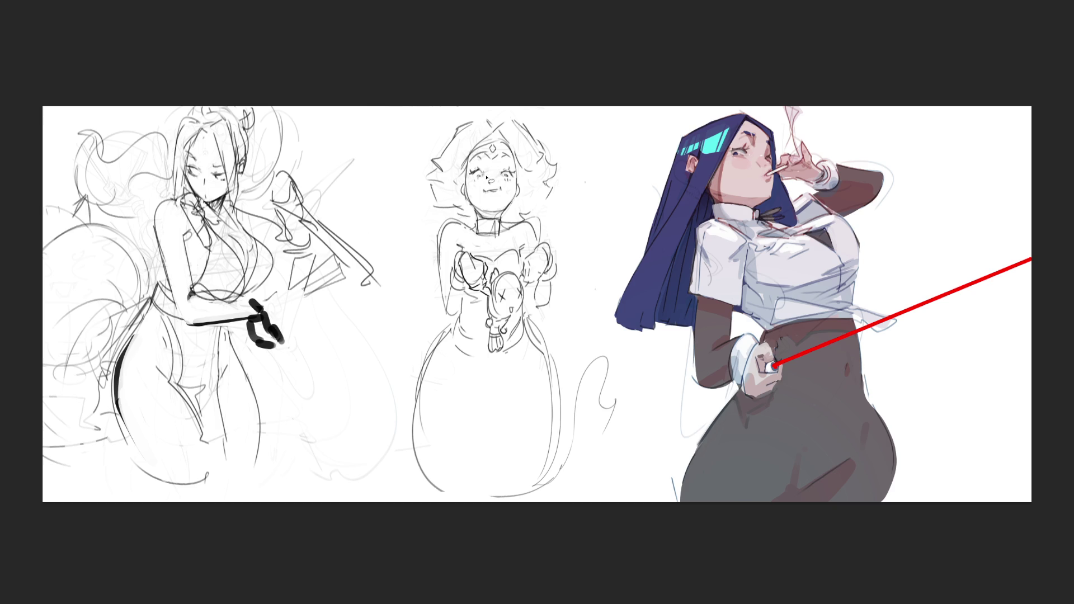
{"action": "key", "text": "ctrl+t"}
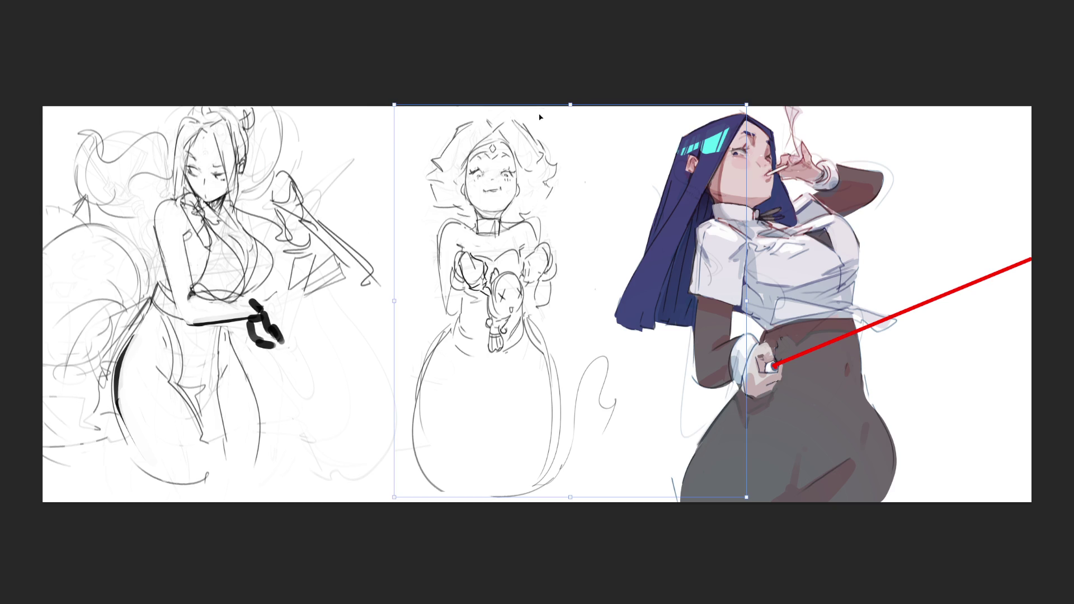
{"action": "left_click_drag", "start_coordinate": [573, 105], "coordinate": [562, 105]}
{"action": "key", "text": "Return"}
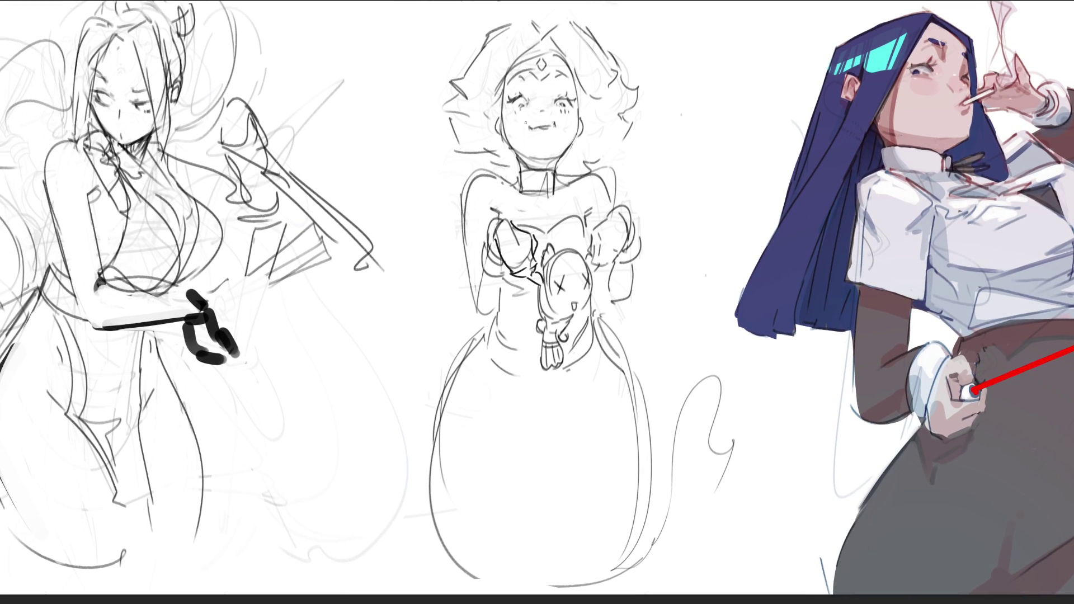
{"action": "mouse_move", "coordinate": [531, 127]}
{"action": "left_mouse_down"}
{"action": "mouse_move", "coordinate": [550, 128]}
{"action": "mouse_move", "coordinate": [546, 140]}
{"action": "left_mouse_up"}
Lasso-select the middle girl's head
{"action": "mouse_move", "coordinate": [650, 56]}
{"action": "left_mouse_down"}
{"action": "mouse_move", "coordinate": [456, 32]}
{"action": "mouse_move", "coordinate": [421, 141]}
{"action": "mouse_move", "coordinate": [564, 179]}
{"action": "mouse_move", "coordinate": [684, 147]}
{"action": "left_mouse_up"}
Reposition the lassoed head, deselect it, and undo a stray mark beside the collar
{"action": "key", "text": "ctrl+t"}
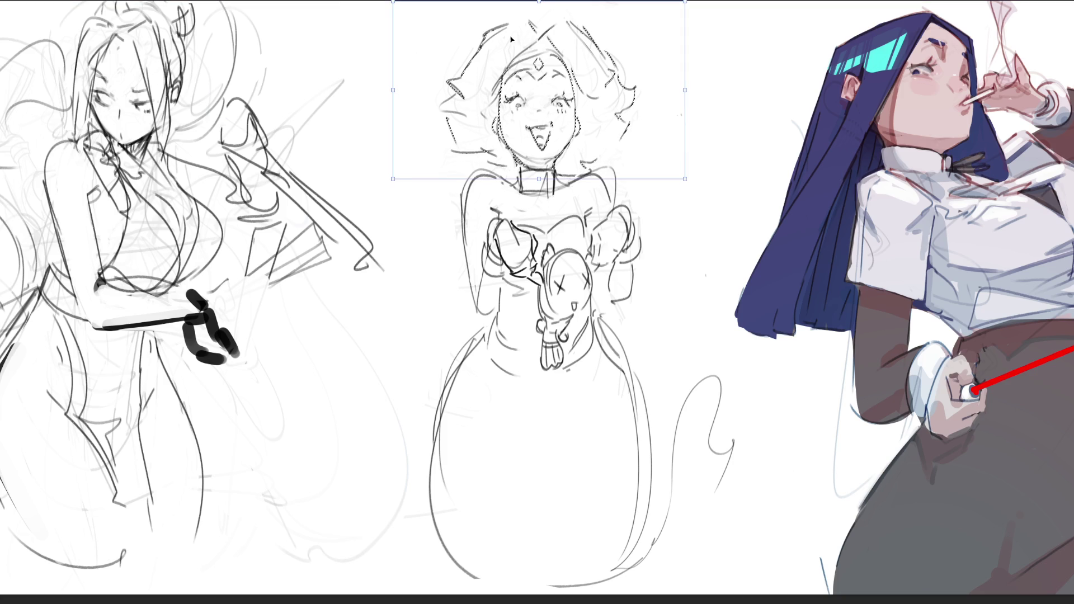
{"action": "key", "text": "Return"}
{"action": "key", "text": "ctrl+d"}
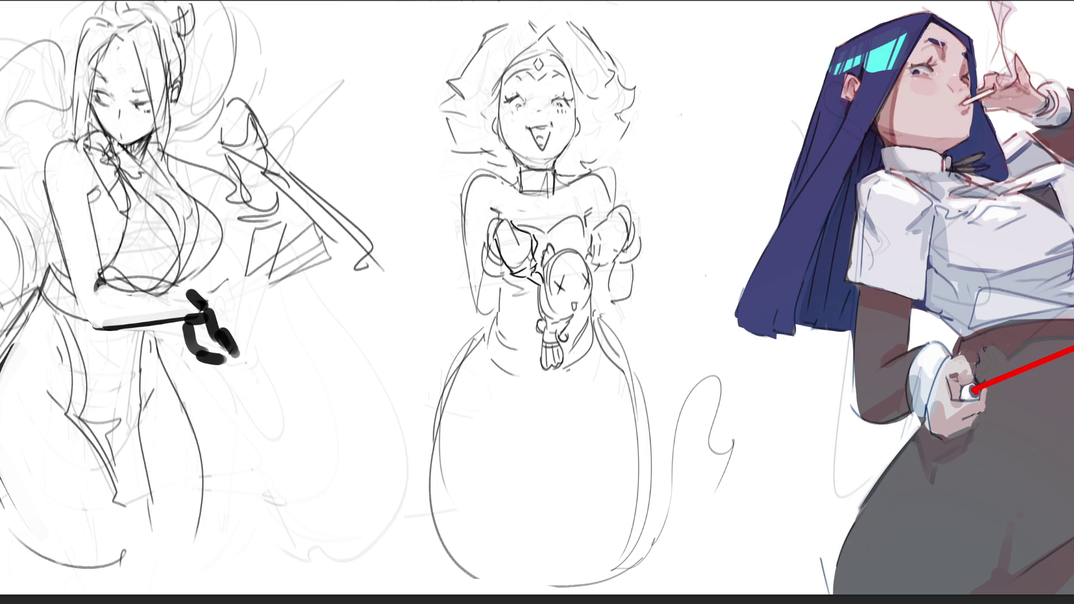
{"action": "left_click_drag", "start_coordinate": [558, 179], "coordinate": [577, 171]}
{"action": "key", "text": "ctrl+z"}
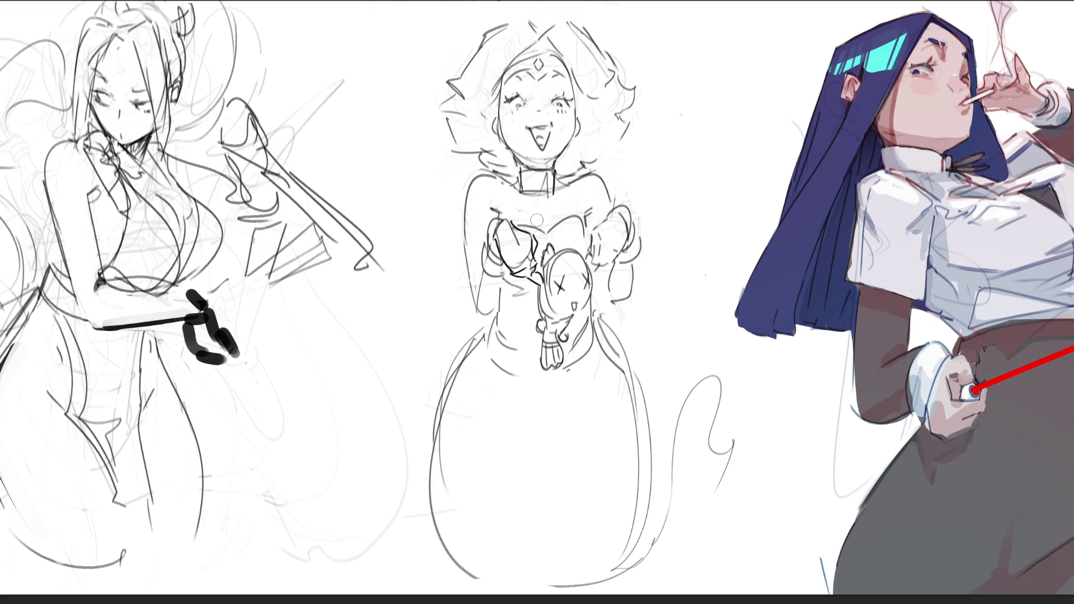
Dab a dark mark below the collar and add lines beside and under the right arm
{"action": "left_click_drag", "start_coordinate": [519, 199], "coordinate": [555, 198]}
{"action": "key", "text": "ctrl+z"}
{"action": "key", "text": "ctrl+z"}
{"action": "mouse_move", "coordinate": [605, 272]}
{"action": "left_mouse_down"}
{"action": "mouse_move", "coordinate": [603, 284]}
{"action": "mouse_move", "coordinate": [609, 273]}
{"action": "left_mouse_up"}
{"action": "mouse_move", "coordinate": [608, 298]}
{"action": "left_mouse_down"}
{"action": "mouse_move", "coordinate": [627, 300]}
{"action": "mouse_move", "coordinate": [599, 301]}
{"action": "left_mouse_up"}
Redraw the left arm's outer edge and hand, trace the hair outline, and fill the silhouette black
{"action": "left_click_drag", "start_coordinate": [483, 267], "coordinate": [488, 311]}
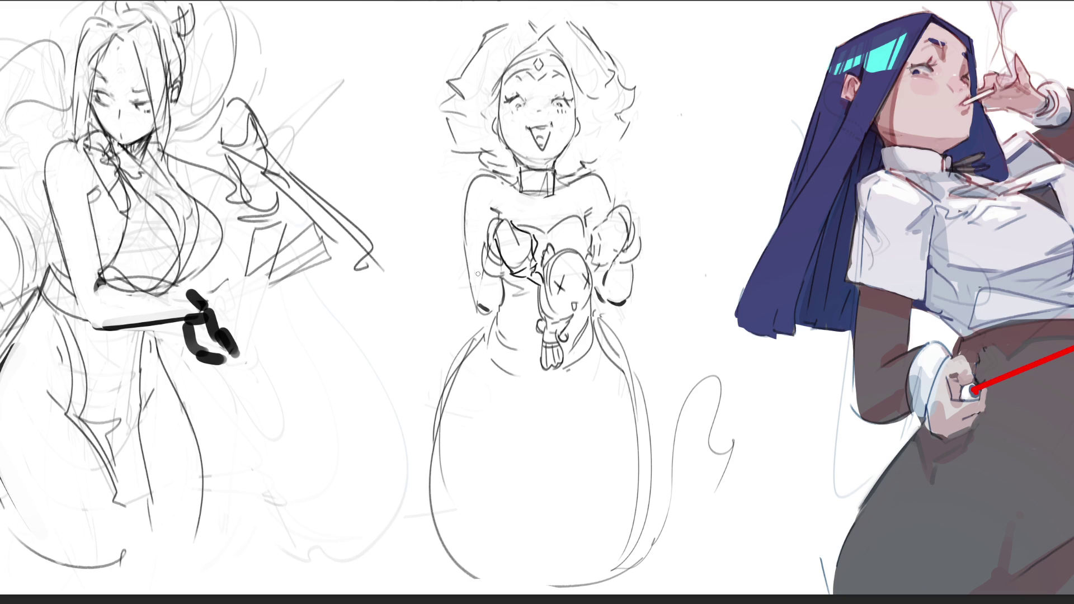
{"action": "left_click_drag", "start_coordinate": [482, 267], "coordinate": [481, 282]}
{"action": "left_click_drag", "start_coordinate": [479, 305], "coordinate": [490, 308]}
{"action": "mouse_move", "coordinate": [530, 25]}
{"action": "left_mouse_down"}
{"action": "mouse_move", "coordinate": [487, 35]}
{"action": "mouse_move", "coordinate": [444, 110]}
{"action": "mouse_move", "coordinate": [491, 170]}
{"action": "mouse_move", "coordinate": [474, 180]}
{"action": "mouse_move", "coordinate": [475, 272]}
{"action": "mouse_move", "coordinate": [497, 322]}
{"action": "mouse_move", "coordinate": [441, 516]}
{"action": "mouse_move", "coordinate": [626, 586]}
{"action": "mouse_move", "coordinate": [701, 461]}
{"action": "mouse_move", "coordinate": [781, 454]}
{"action": "mouse_move", "coordinate": [792, 365]}
{"action": "mouse_move", "coordinate": [718, 467]}
{"action": "mouse_move", "coordinate": [666, 423]}
{"action": "mouse_move", "coordinate": [595, 296]}
{"action": "mouse_move", "coordinate": [637, 290]}
{"action": "mouse_move", "coordinate": [635, 224]}
{"action": "mouse_move", "coordinate": [595, 178]}
{"action": "mouse_move", "coordinate": [579, 180]}
{"action": "mouse_move", "coordinate": [637, 105]}
{"action": "mouse_move", "coordinate": [594, 37]}
{"action": "mouse_move", "coordinate": [535, 23]}
{"action": "mouse_move", "coordinate": [559, 15]}
{"action": "left_mouse_up"}
{"action": "key", "text": "alt+BackSpace"}
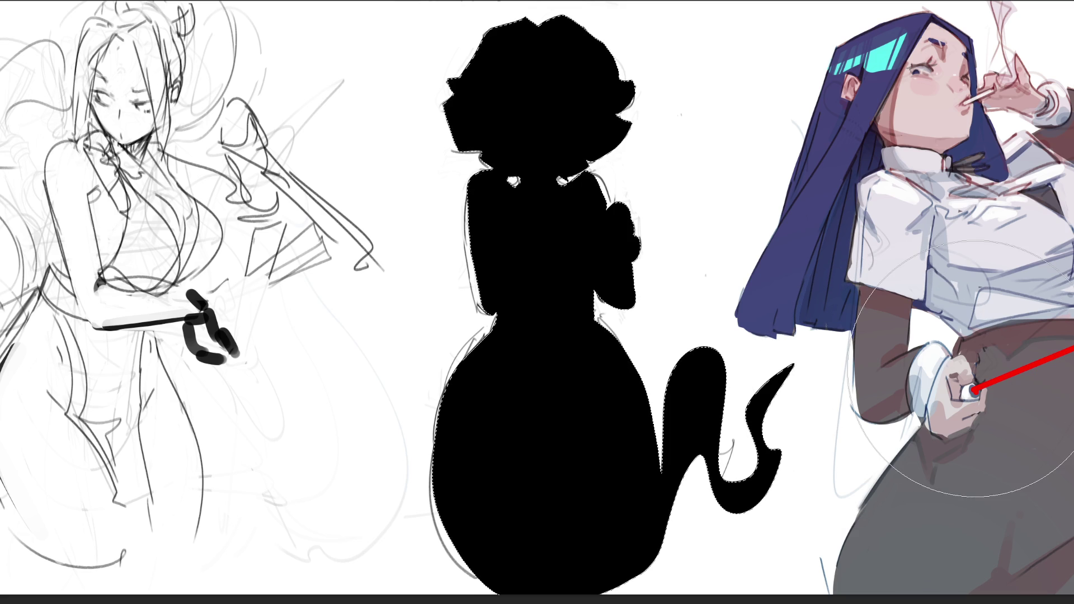
Paint the black silhouette grey, deselect, and firm up the arm edge with a smaller brush
{"action": "mouse_move", "coordinate": [642, 91]}
{"action": "left_mouse_down"}
{"action": "mouse_move", "coordinate": [559, 252]}
{"action": "mouse_move", "coordinate": [587, 476]}
{"action": "mouse_move", "coordinate": [651, 531]}
{"action": "left_mouse_up"}
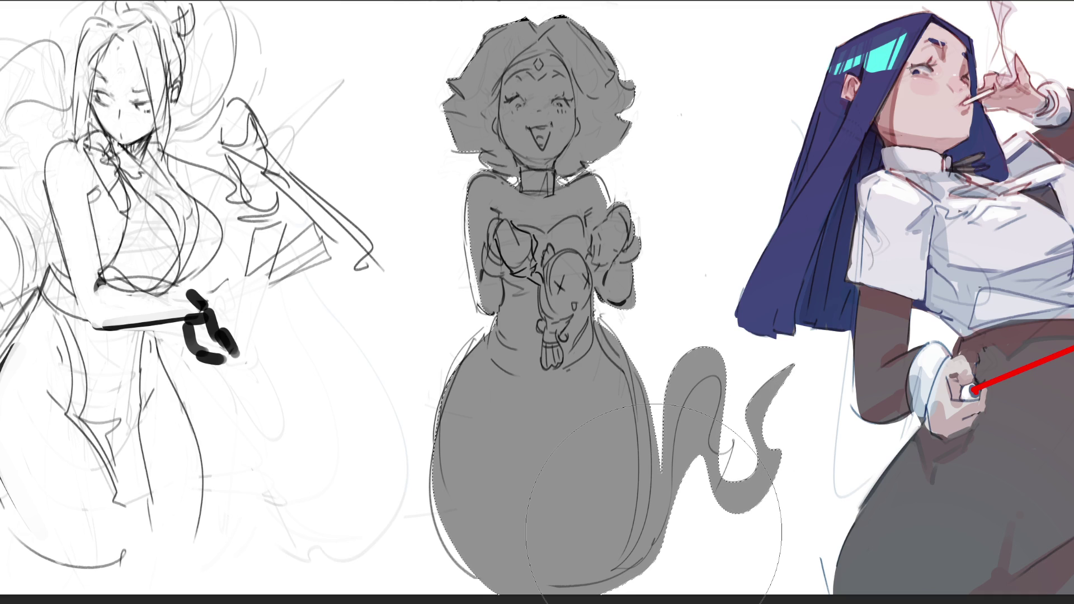
{"action": "key", "text": "ctrl+d"}
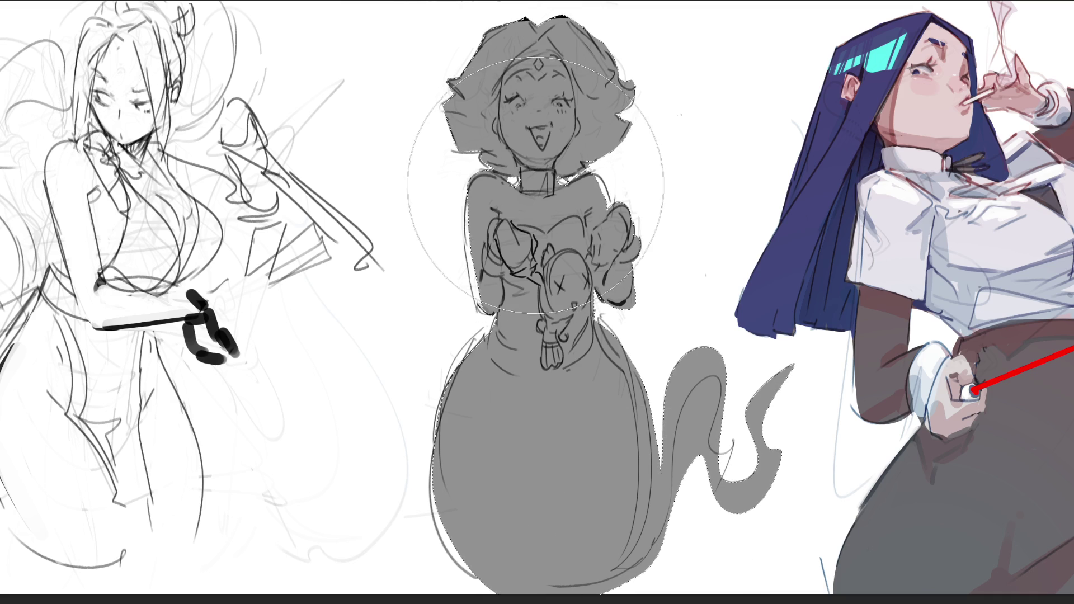
{"action": "key", "text": "bracketleft"}
{"action": "key", "text": "bracketleft"}
{"action": "key", "text": "bracketleft"}
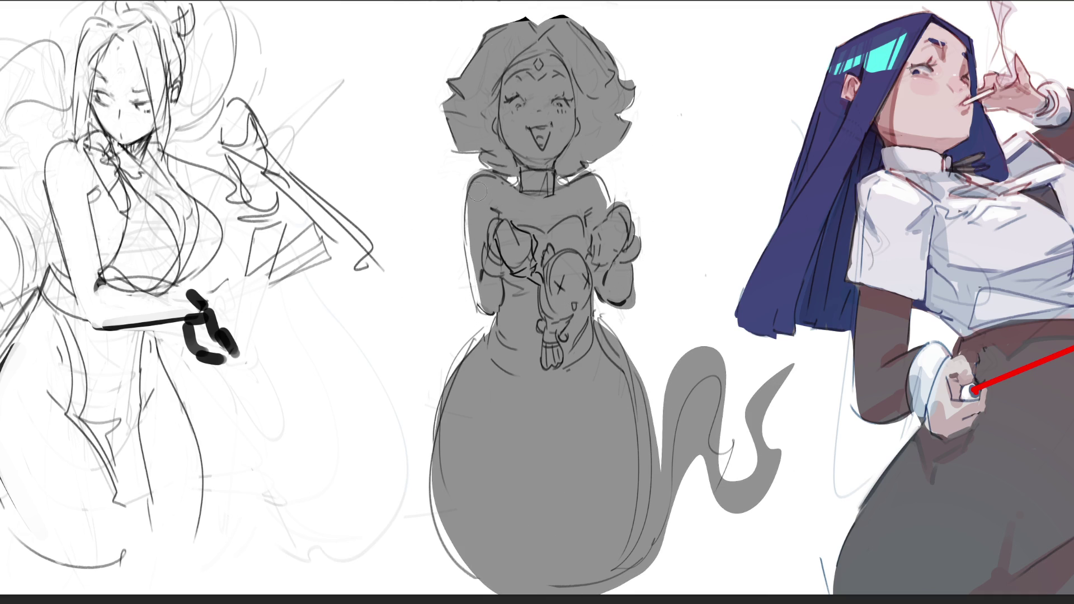
{"action": "left_click_drag", "start_coordinate": [474, 199], "coordinate": [476, 313]}
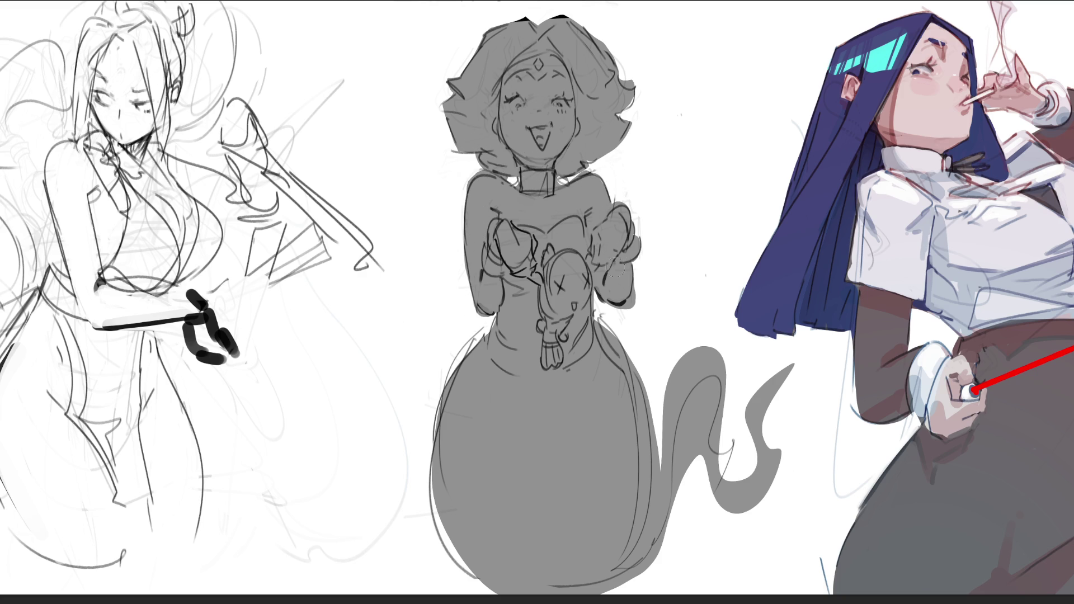
Paint grey around the right hand, the tail's inner edge, and the tail-body junction
{"action": "mouse_move", "coordinate": [636, 274]}
{"action": "left_mouse_down"}
{"action": "mouse_move", "coordinate": [651, 283]}
{"action": "mouse_move", "coordinate": [628, 314]}
{"action": "left_mouse_up"}
{"action": "mouse_move", "coordinate": [662, 545]}
{"action": "left_mouse_down"}
{"action": "mouse_move", "coordinate": [689, 446]}
{"action": "mouse_move", "coordinate": [666, 545]}
{"action": "mouse_move", "coordinate": [704, 464]}
{"action": "mouse_move", "coordinate": [700, 404]}
{"action": "left_mouse_up"}
{"action": "left_click_drag", "start_coordinate": [643, 576], "coordinate": [702, 478]}
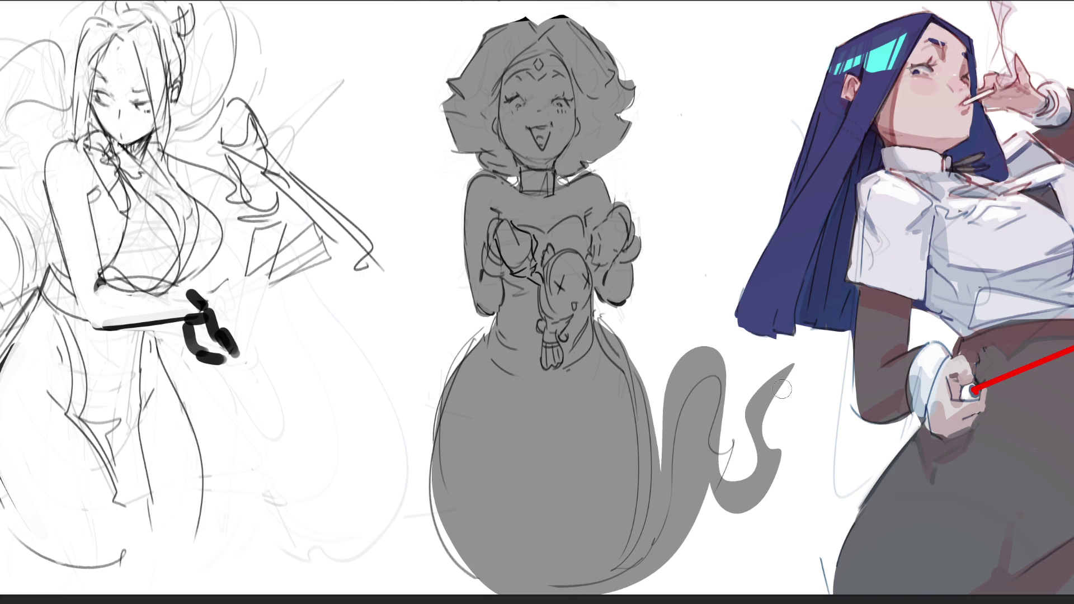
Shape the tail tip into a curled hook, then recolour the ghost figure light pink
{"action": "left_click_drag", "start_coordinate": [786, 387], "coordinate": [783, 442]}
{"action": "left_click_drag", "start_coordinate": [784, 395], "coordinate": [813, 392]}
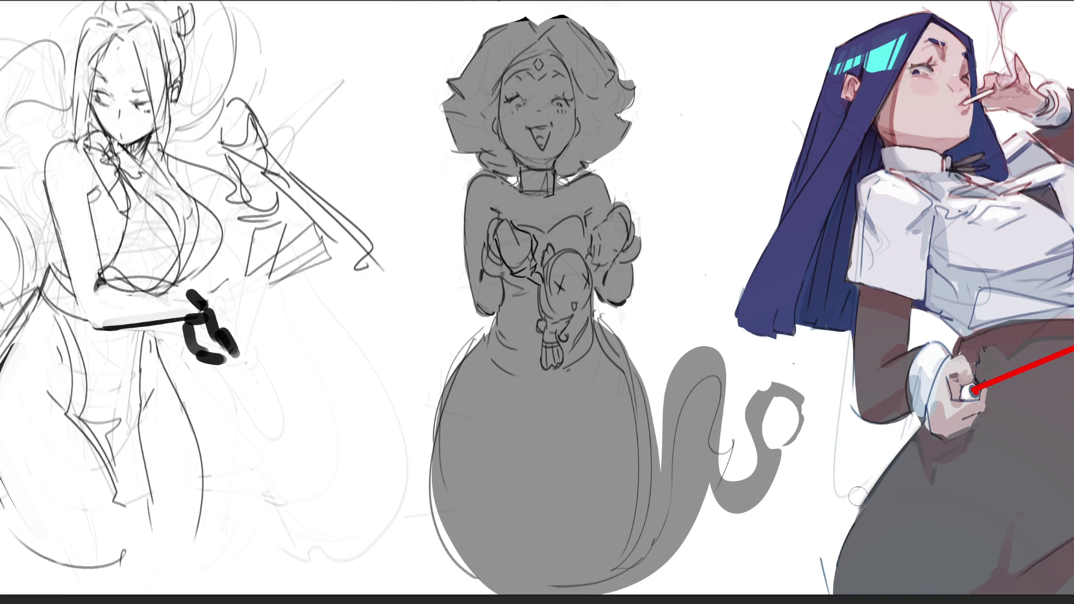
{"action": "left_click_drag", "start_coordinate": [777, 432], "coordinate": [789, 439]}
{"action": "mouse_move", "coordinate": [794, 442]}
{"action": "left_mouse_down"}
{"action": "mouse_move", "coordinate": [771, 414]}
{"action": "mouse_move", "coordinate": [781, 402]}
{"action": "mouse_move", "coordinate": [767, 408]}
{"action": "mouse_move", "coordinate": [784, 408]}
{"action": "mouse_move", "coordinate": [783, 425]}
{"action": "mouse_move", "coordinate": [785, 400]}
{"action": "mouse_move", "coordinate": [791, 428]}
{"action": "left_mouse_up"}
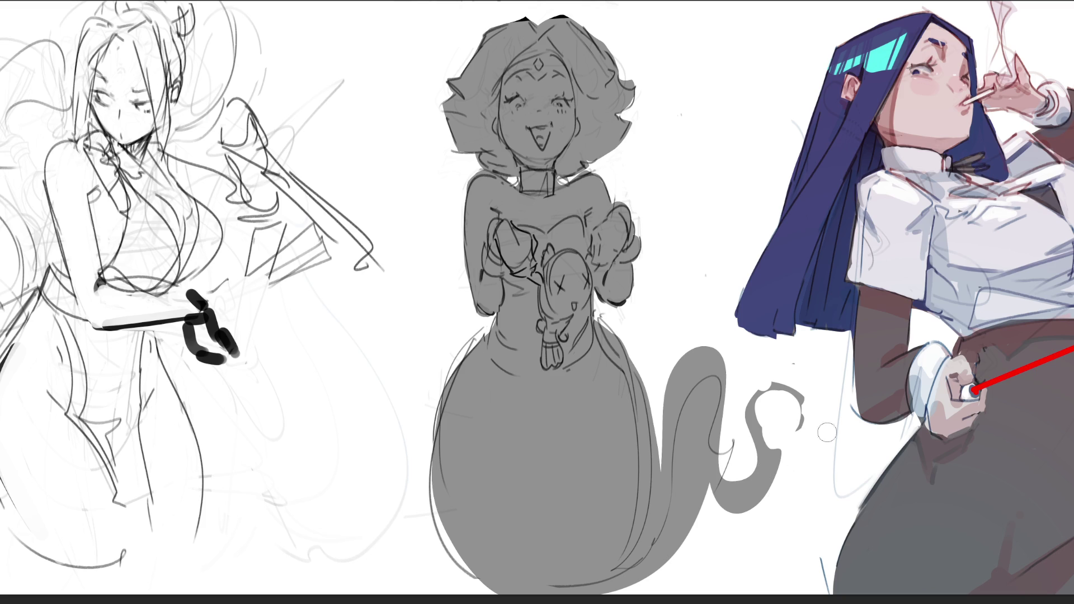
{"action": "key", "text": "ctrl+z"}
{"action": "key", "text": "ctrl+z"}
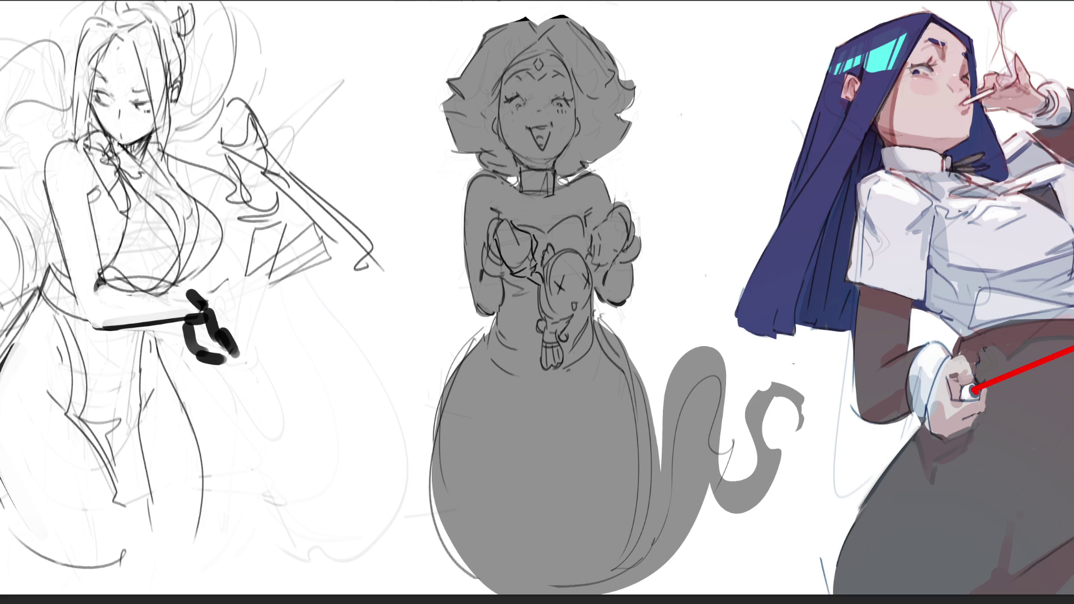
{"action": "left_click_drag", "start_coordinate": [576, 240], "coordinate": [582, 448]}
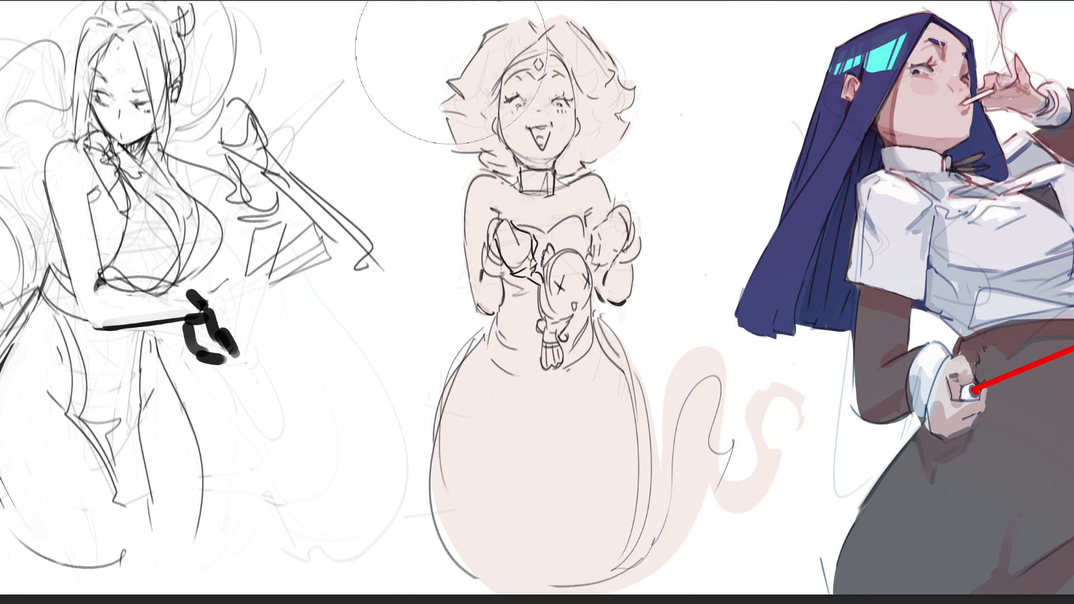
Paint the middle ghost girl in saturated orange and her face in a light skin tone
{"action": "mouse_move", "coordinate": [480, 11]}
{"action": "left_mouse_down"}
{"action": "mouse_move", "coordinate": [559, 145]}
{"action": "mouse_move", "coordinate": [599, 291]}
{"action": "mouse_move", "coordinate": [469, 502]}
{"action": "mouse_move", "coordinate": [520, 601]}
{"action": "left_mouse_up"}
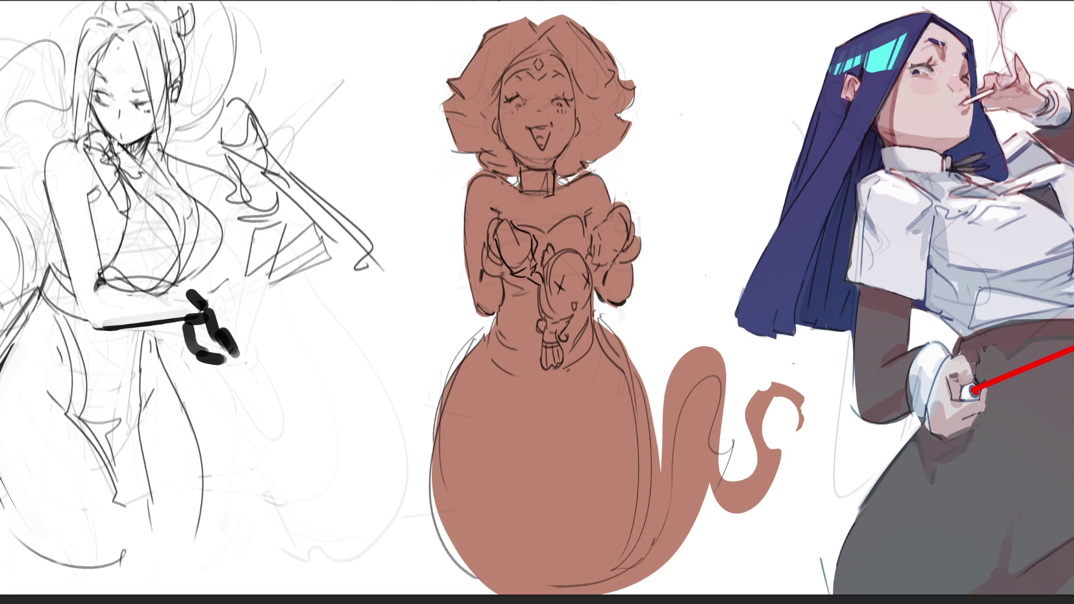
{"action": "left_click_drag", "start_coordinate": [707, 144], "coordinate": [876, 469]}
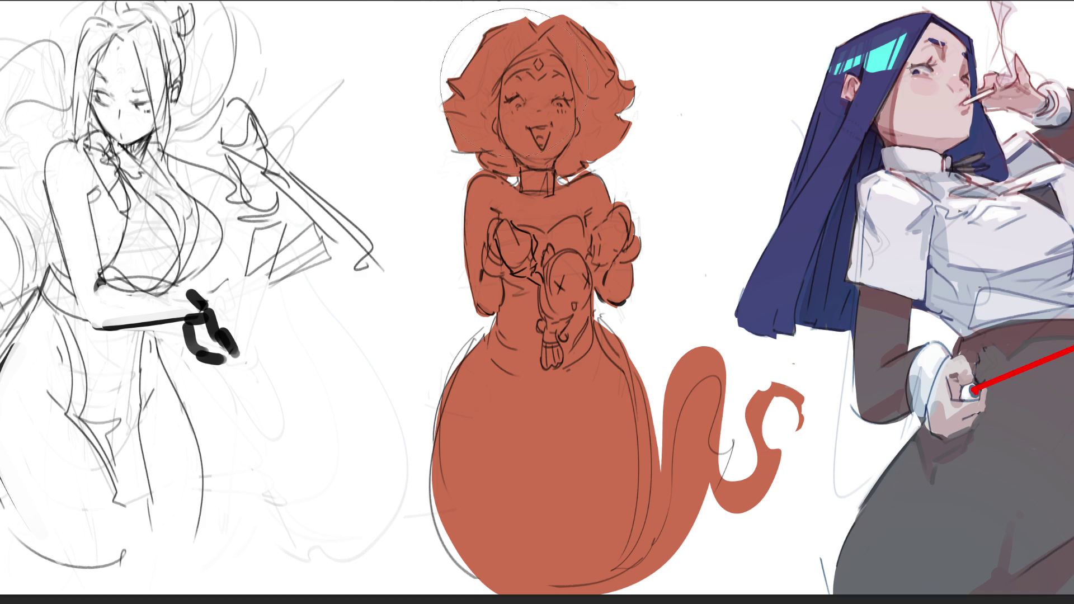
{"action": "mouse_move", "coordinate": [520, 87]}
{"action": "left_mouse_down"}
{"action": "mouse_move", "coordinate": [532, 143]}
{"action": "mouse_move", "coordinate": [553, 92]}
{"action": "mouse_move", "coordinate": [563, 99]}
{"action": "mouse_move", "coordinate": [543, 130]}
{"action": "mouse_move", "coordinate": [556, 98]}
{"action": "mouse_move", "coordinate": [557, 126]}
{"action": "mouse_move", "coordinate": [558, 89]}
{"action": "mouse_move", "coordinate": [549, 141]}
{"action": "mouse_move", "coordinate": [537, 162]}
{"action": "mouse_move", "coordinate": [525, 160]}
{"action": "mouse_move", "coordinate": [522, 135]}
{"action": "mouse_move", "coordinate": [501, 124]}
{"action": "mouse_move", "coordinate": [555, 144]}
{"action": "mouse_move", "coordinate": [553, 157]}
{"action": "mouse_move", "coordinate": [557, 84]}
{"action": "mouse_move", "coordinate": [556, 98]}
{"action": "left_mouse_up"}
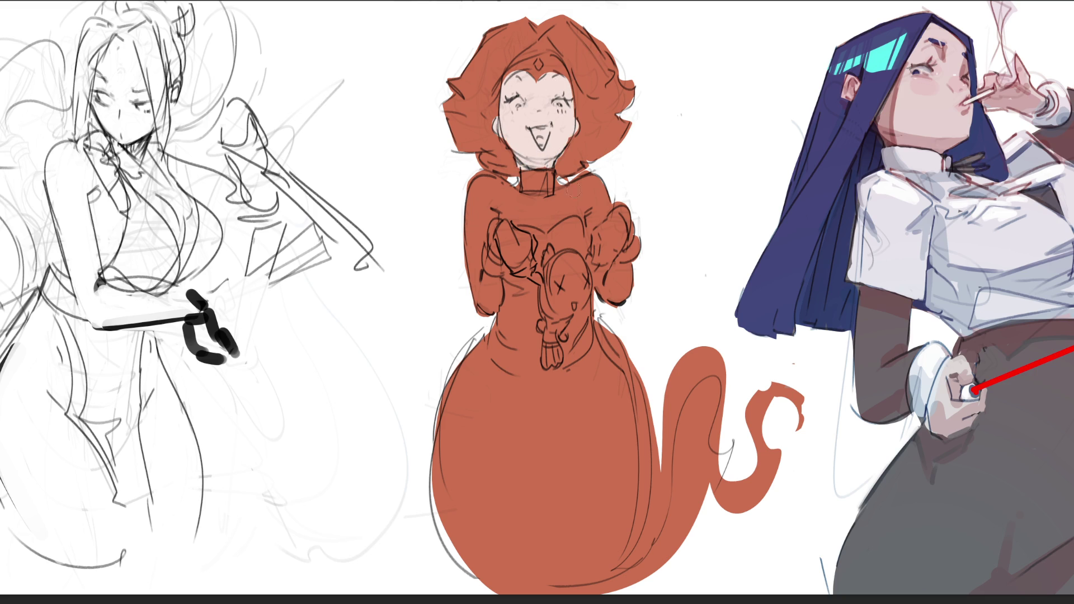
Darken the hair edge beside the neck and paint skin over the shoulder and upper arm
{"action": "mouse_move", "coordinate": [468, 153]}
{"action": "left_mouse_down"}
{"action": "mouse_move", "coordinate": [505, 163]}
{"action": "mouse_move", "coordinate": [467, 279]}
{"action": "mouse_move", "coordinate": [481, 302]}
{"action": "mouse_move", "coordinate": [489, 253]}
{"action": "mouse_move", "coordinate": [518, 268]}
{"action": "mouse_move", "coordinate": [523, 243]}
{"action": "left_mouse_up"}
{"action": "mouse_move", "coordinate": [513, 194]}
{"action": "left_mouse_down"}
{"action": "mouse_move", "coordinate": [492, 204]}
{"action": "mouse_move", "coordinate": [523, 216]}
{"action": "mouse_move", "coordinate": [498, 187]}
{"action": "mouse_move", "coordinate": [546, 218]}
{"action": "mouse_move", "coordinate": [562, 196]}
{"action": "mouse_move", "coordinate": [532, 215]}
{"action": "mouse_move", "coordinate": [567, 207]}
{"action": "mouse_move", "coordinate": [579, 187]}
{"action": "mouse_move", "coordinate": [599, 196]}
{"action": "mouse_move", "coordinate": [585, 209]}
{"action": "mouse_move", "coordinate": [593, 217]}
{"action": "mouse_move", "coordinate": [612, 193]}
{"action": "mouse_move", "coordinate": [598, 248]}
{"action": "mouse_move", "coordinate": [615, 202]}
{"action": "mouse_move", "coordinate": [615, 291]}
{"action": "mouse_move", "coordinate": [603, 285]}
{"action": "mouse_move", "coordinate": [623, 291]}
{"action": "left_mouse_up"}
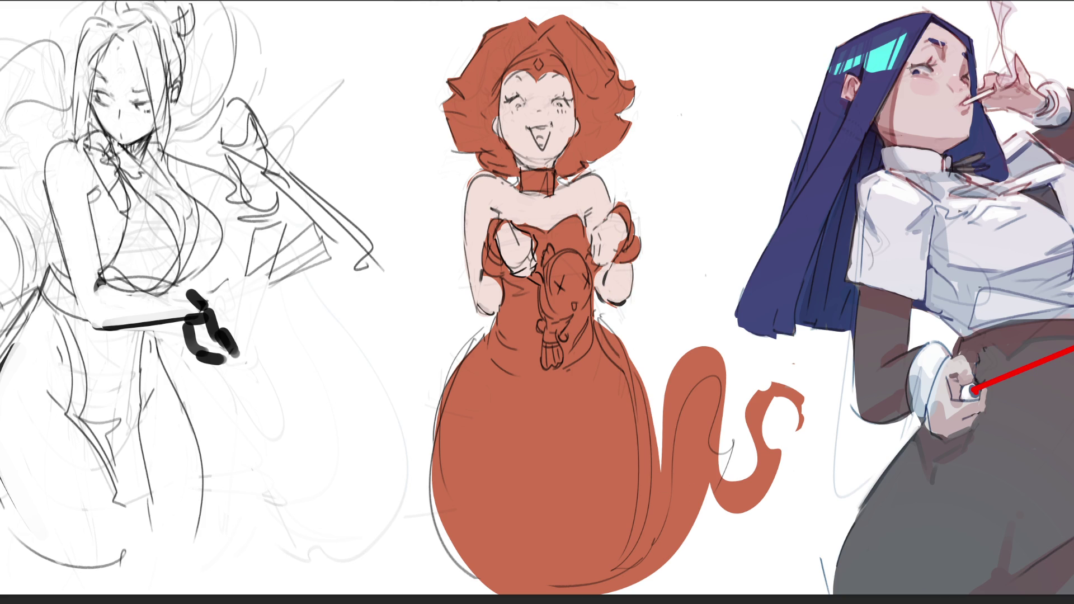
Ink dark gloves on both hands, outline the doll, add claw lines, and paint a black waist belt
{"action": "mouse_move", "coordinate": [498, 220]}
{"action": "left_mouse_down"}
{"action": "mouse_move", "coordinate": [485, 255]}
{"action": "mouse_move", "coordinate": [497, 272]}
{"action": "left_mouse_up"}
{"action": "mouse_move", "coordinate": [617, 207]}
{"action": "left_mouse_down"}
{"action": "mouse_move", "coordinate": [633, 231]}
{"action": "mouse_move", "coordinate": [616, 260]}
{"action": "left_mouse_up"}
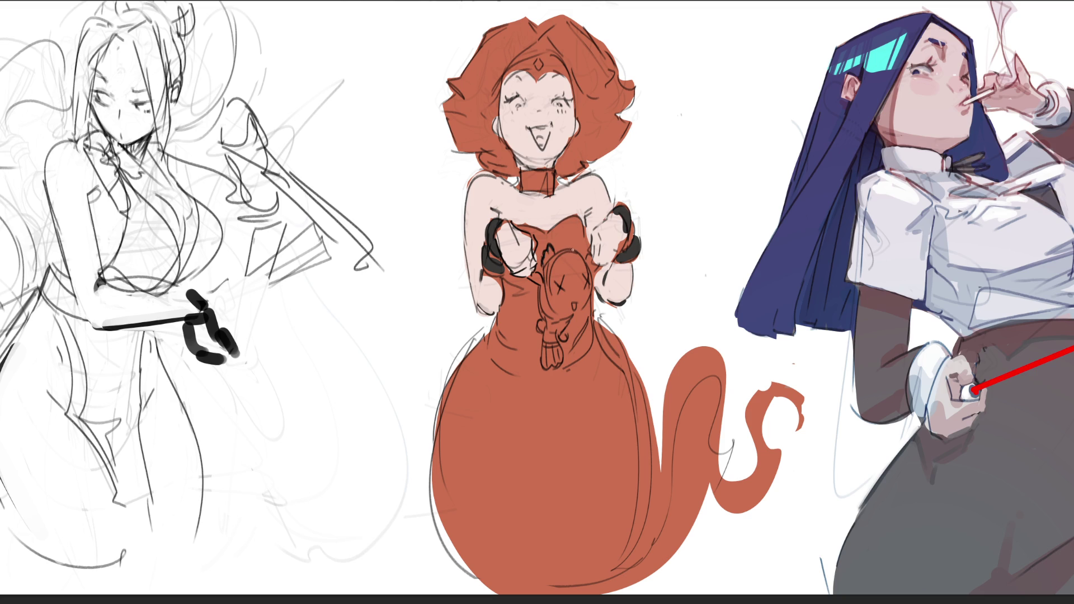
{"action": "mouse_move", "coordinate": [547, 260]}
{"action": "left_mouse_down"}
{"action": "mouse_move", "coordinate": [556, 315]}
{"action": "mouse_move", "coordinate": [544, 314]}
{"action": "mouse_move", "coordinate": [570, 322]}
{"action": "mouse_move", "coordinate": [542, 332]}
{"action": "mouse_move", "coordinate": [551, 364]}
{"action": "mouse_move", "coordinate": [564, 358]}
{"action": "left_mouse_up"}
{"action": "left_click_drag", "start_coordinate": [558, 337], "coordinate": [566, 339]}
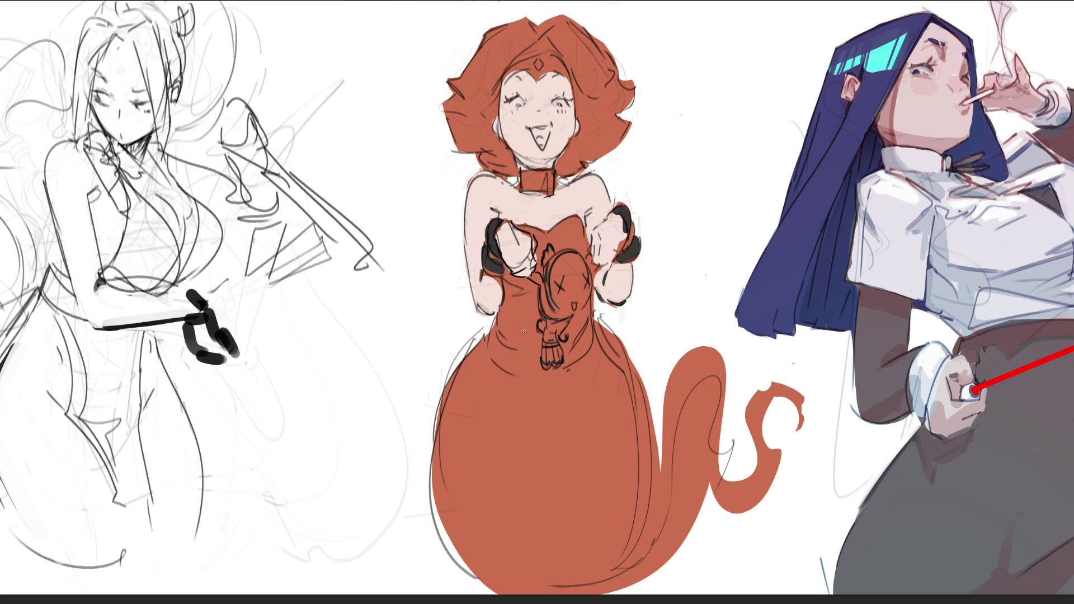
{"action": "mouse_move", "coordinate": [492, 330]}
{"action": "left_mouse_down"}
{"action": "mouse_move", "coordinate": [543, 357]}
{"action": "mouse_move", "coordinate": [497, 347]}
{"action": "mouse_move", "coordinate": [569, 351]}
{"action": "mouse_move", "coordinate": [598, 335]}
{"action": "mouse_move", "coordinate": [570, 364]}
{"action": "mouse_move", "coordinate": [592, 330]}
{"action": "left_mouse_up"}
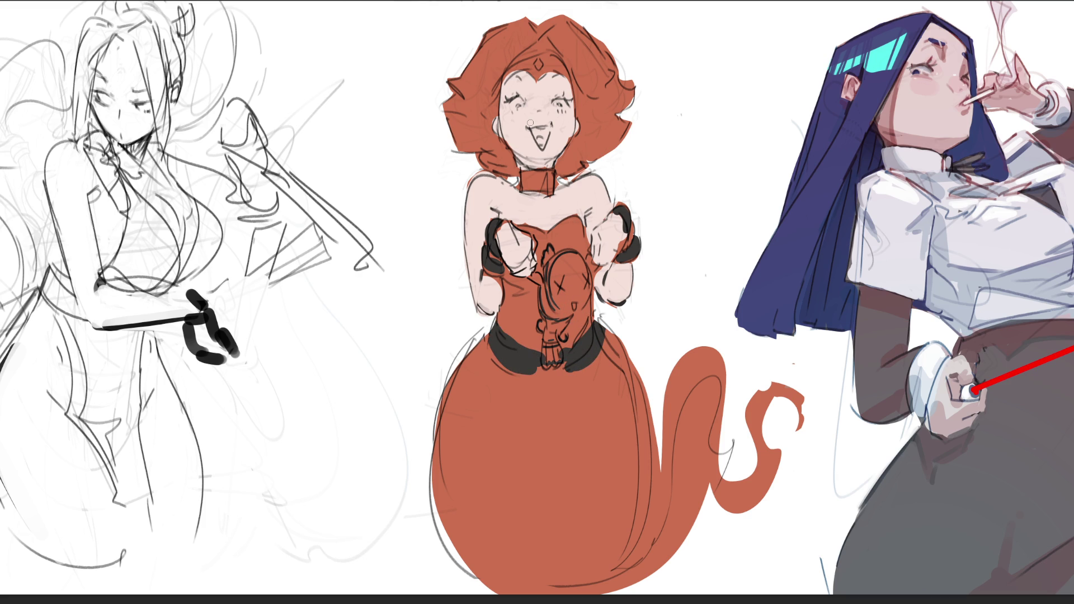
Ink the collar edges, undo the rough top line, and paint a black headband along the hairline
{"action": "mouse_move", "coordinate": [515, 190]}
{"action": "left_mouse_down"}
{"action": "mouse_move", "coordinate": [557, 189]}
{"action": "mouse_move", "coordinate": [564, 167]}
{"action": "mouse_move", "coordinate": [553, 167]}
{"action": "left_mouse_up"}
{"action": "key", "text": "ctrl+z"}
{"action": "mouse_move", "coordinate": [507, 75]}
{"action": "left_mouse_down"}
{"action": "mouse_move", "coordinate": [532, 62]}
{"action": "mouse_move", "coordinate": [506, 78]}
{"action": "mouse_move", "coordinate": [536, 76]}
{"action": "mouse_move", "coordinate": [536, 56]}
{"action": "mouse_move", "coordinate": [541, 73]}
{"action": "mouse_move", "coordinate": [536, 50]}
{"action": "mouse_move", "coordinate": [550, 68]}
{"action": "mouse_move", "coordinate": [543, 81]}
{"action": "mouse_move", "coordinate": [559, 69]}
{"action": "mouse_move", "coordinate": [547, 56]}
{"action": "mouse_move", "coordinate": [563, 73]}
{"action": "left_mouse_up"}
Add light highlights around the doll's head, body and the waist knot
{"action": "left_click_drag", "start_coordinate": [562, 291], "coordinate": [551, 321]}
{"action": "left_click_drag", "start_coordinate": [541, 363], "coordinate": [561, 367]}
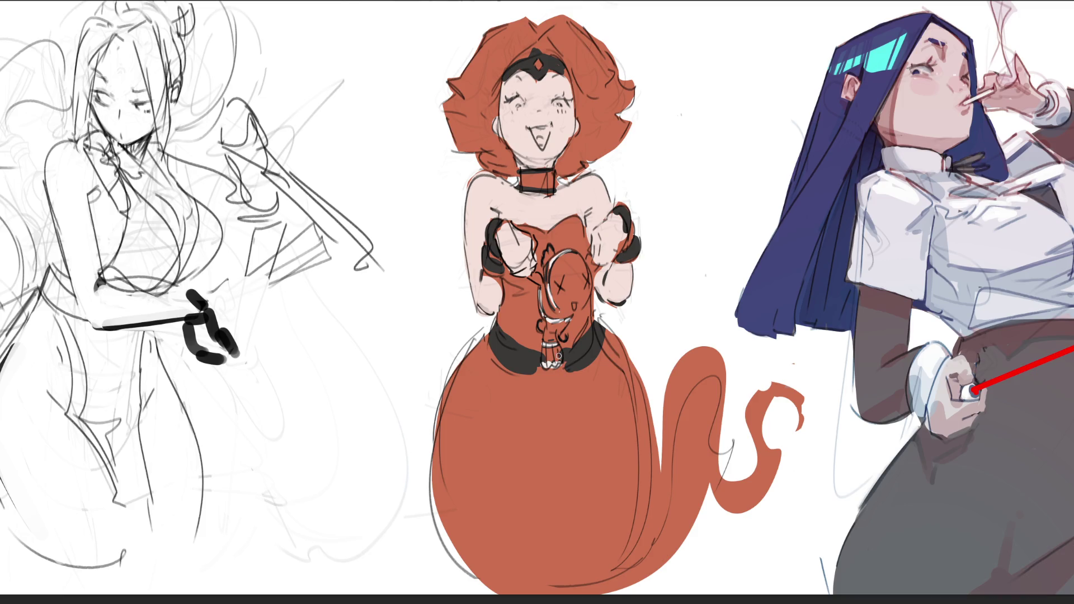
{"action": "left_click_drag", "start_coordinate": [556, 324], "coordinate": [564, 335]}
Paint a pink tongue in a dark red open mouth, green irises, and pink right-hand shading
{"action": "left_click_drag", "start_coordinate": [572, 302], "coordinate": [574, 308]}
{"action": "left_click_drag", "start_coordinate": [537, 137], "coordinate": [543, 143]}
{"action": "left_click_drag", "start_coordinate": [536, 130], "coordinate": [547, 139]}
{"action": "left_click_drag", "start_coordinate": [515, 101], "coordinate": [519, 105]}
{"action": "left_click_drag", "start_coordinate": [612, 288], "coordinate": [621, 314]}
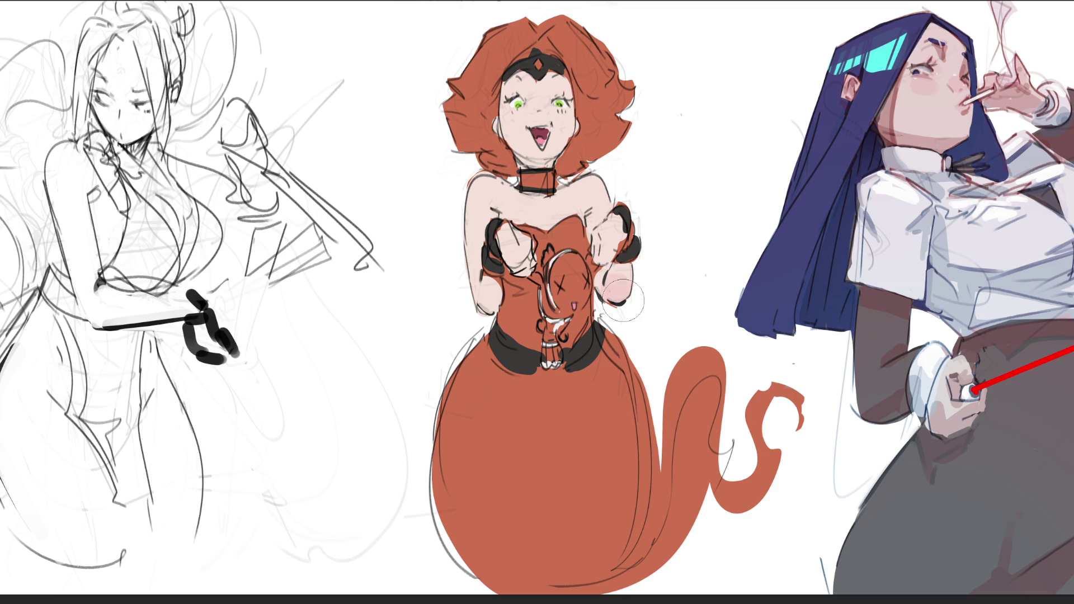
Shade both arms, shoulders and the chest with soft pink
{"action": "left_click_drag", "start_coordinate": [599, 229], "coordinate": [610, 258]}
{"action": "left_click_drag", "start_coordinate": [520, 246], "coordinate": [479, 313]}
{"action": "left_click_drag", "start_coordinate": [476, 207], "coordinate": [487, 235]}
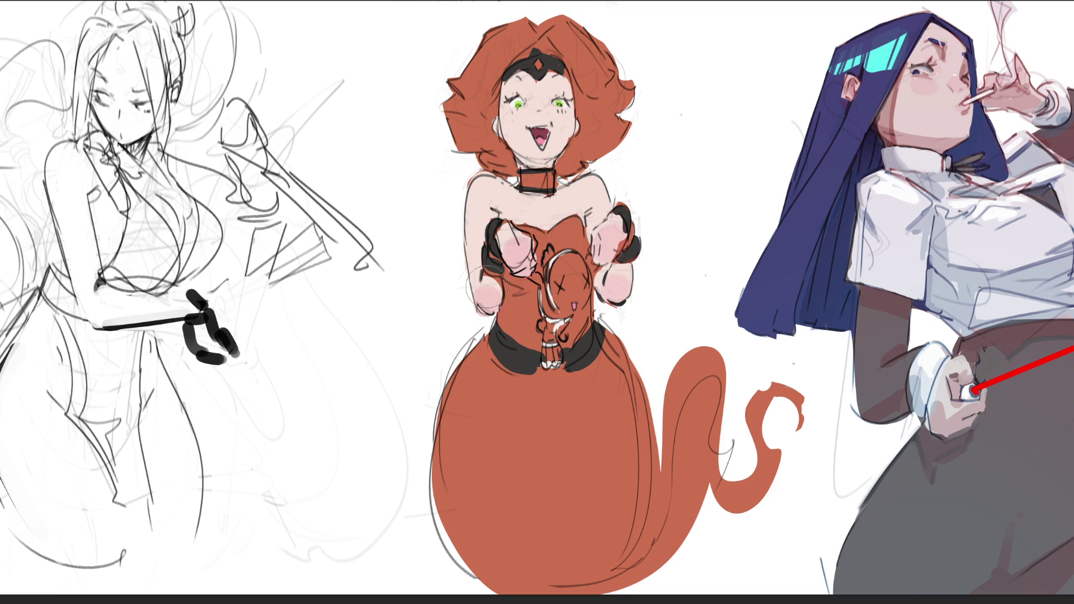
{"action": "left_click_drag", "start_coordinate": [481, 179], "coordinate": [498, 198]}
{"action": "left_click_drag", "start_coordinate": [578, 178], "coordinate": [599, 192]}
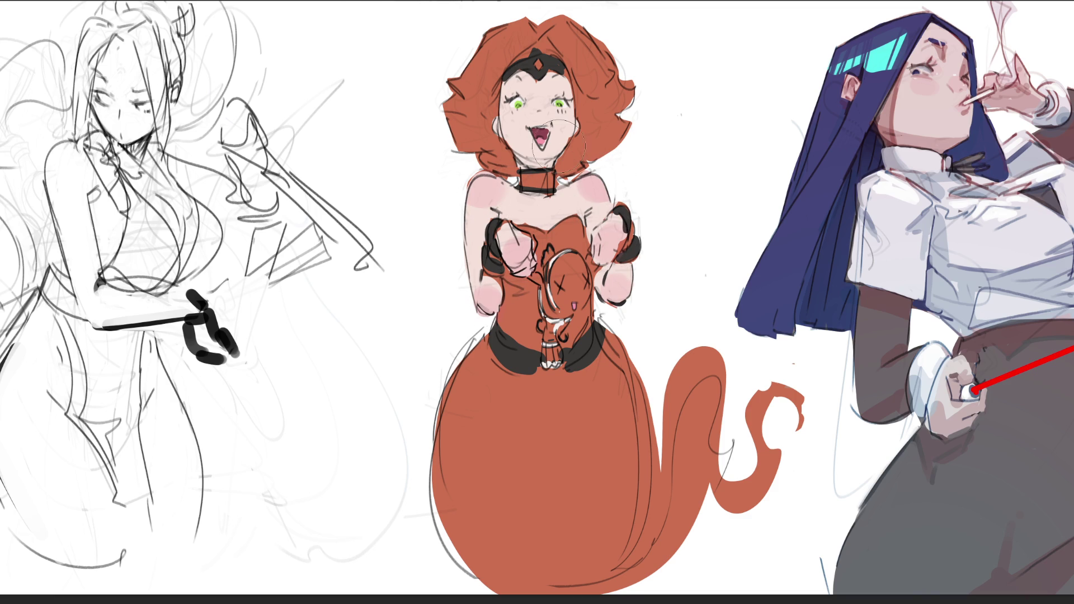
Blush the cheeks and nose, then highlight the headband gem and both black bracelets
{"action": "left_click_drag", "start_coordinate": [509, 115], "coordinate": [520, 111]}
{"action": "left_click_drag", "start_coordinate": [534, 108], "coordinate": [568, 114]}
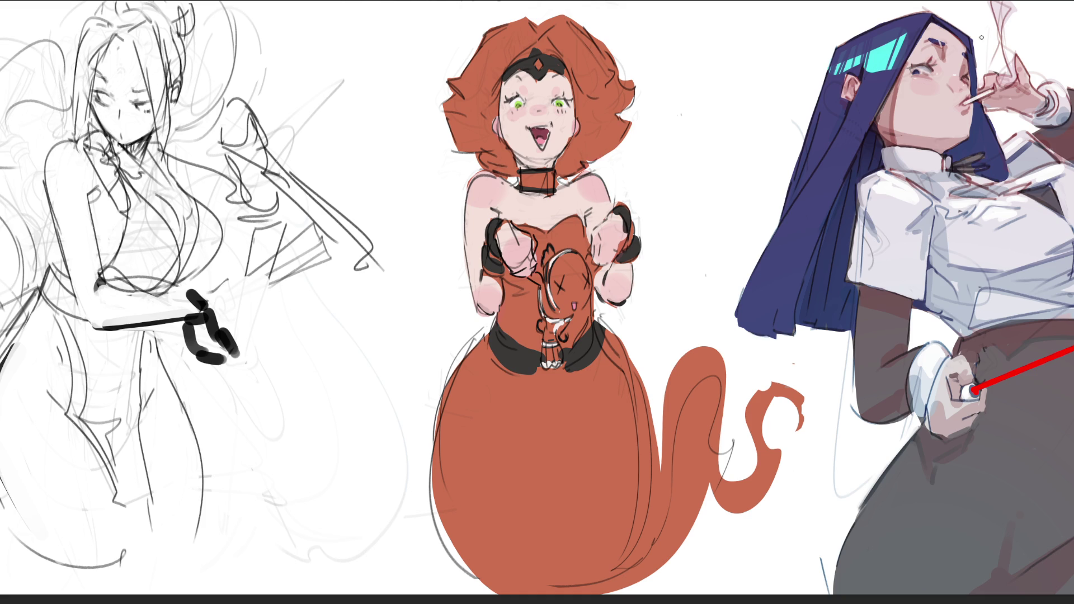
{"action": "left_click_drag", "start_coordinate": [534, 68], "coordinate": [539, 67]}
{"action": "left_click_drag", "start_coordinate": [488, 251], "coordinate": [504, 264]}
{"action": "left_click_drag", "start_coordinate": [632, 225], "coordinate": [624, 250]}
Warm the doll's round face and airbrush a golden-orange gradient onto the hair top and tail
{"action": "left_click_drag", "start_coordinate": [571, 278], "coordinate": [573, 288]}
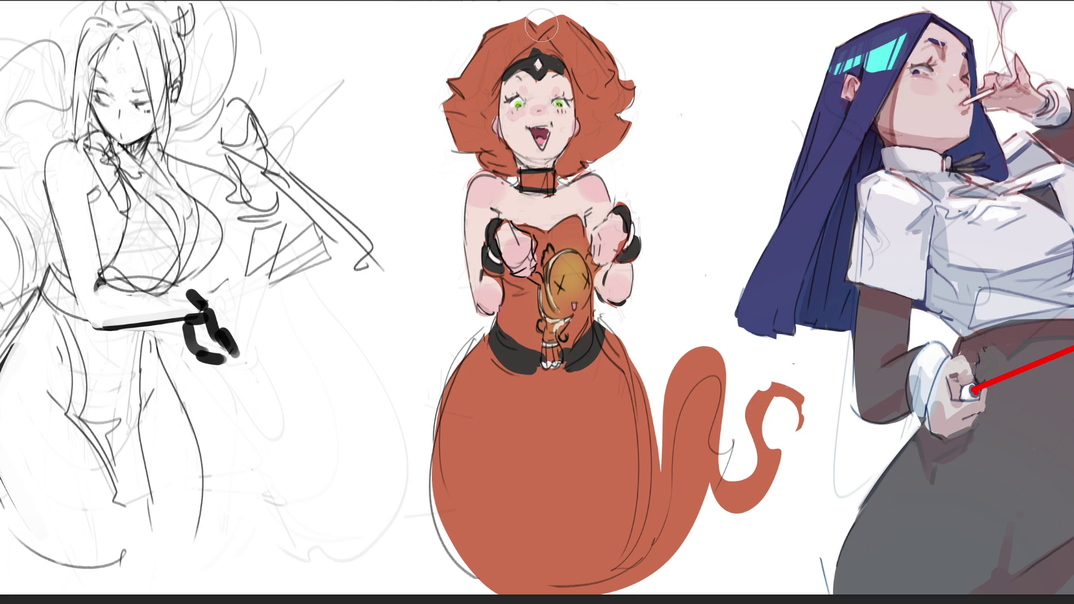
{"action": "mouse_move", "coordinate": [437, 34]}
{"action": "left_mouse_down"}
{"action": "mouse_move", "coordinate": [554, 39]}
{"action": "mouse_move", "coordinate": [511, 0]}
{"action": "left_mouse_up"}
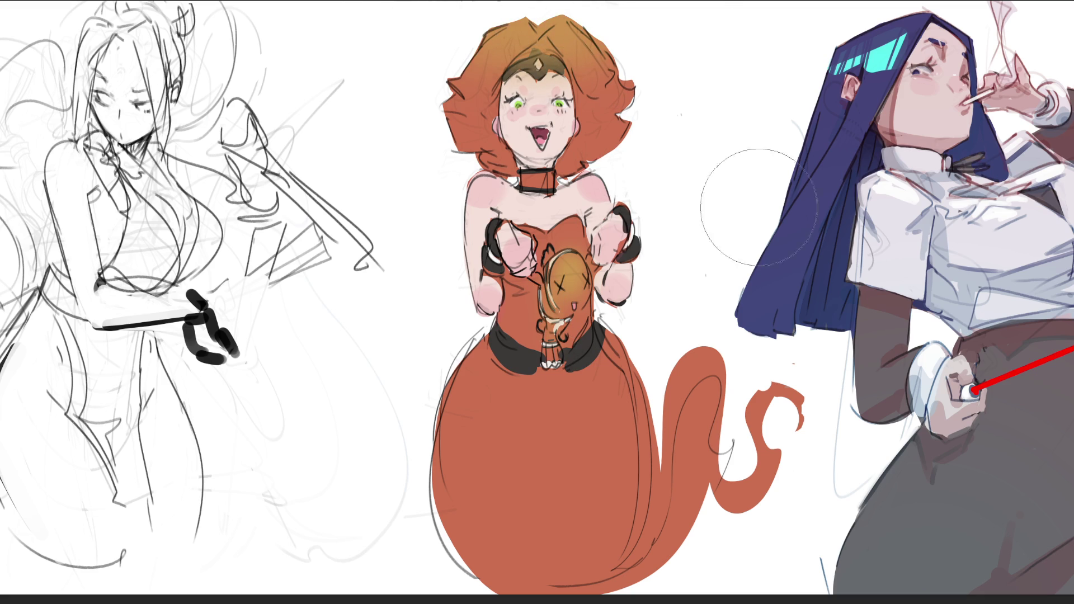
{"action": "mouse_move", "coordinate": [693, 364]}
{"action": "left_mouse_down"}
{"action": "mouse_move", "coordinate": [707, 302]}
{"action": "mouse_move", "coordinate": [684, 414]}
{"action": "left_mouse_up"}
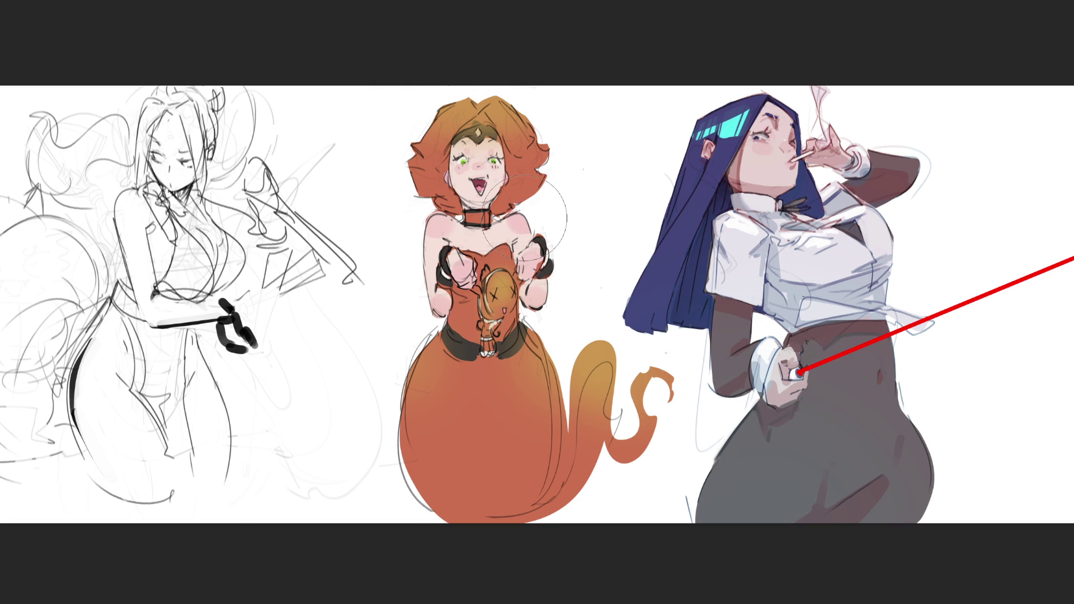
Lasso-select the hair around the face, shift its colour to red-orange, then deselect
{"action": "key", "text": "bracketright"}
{"action": "key", "text": "bracketright"}
{"action": "left_click_drag", "start_coordinate": [518, 187], "coordinate": [533, 179]}
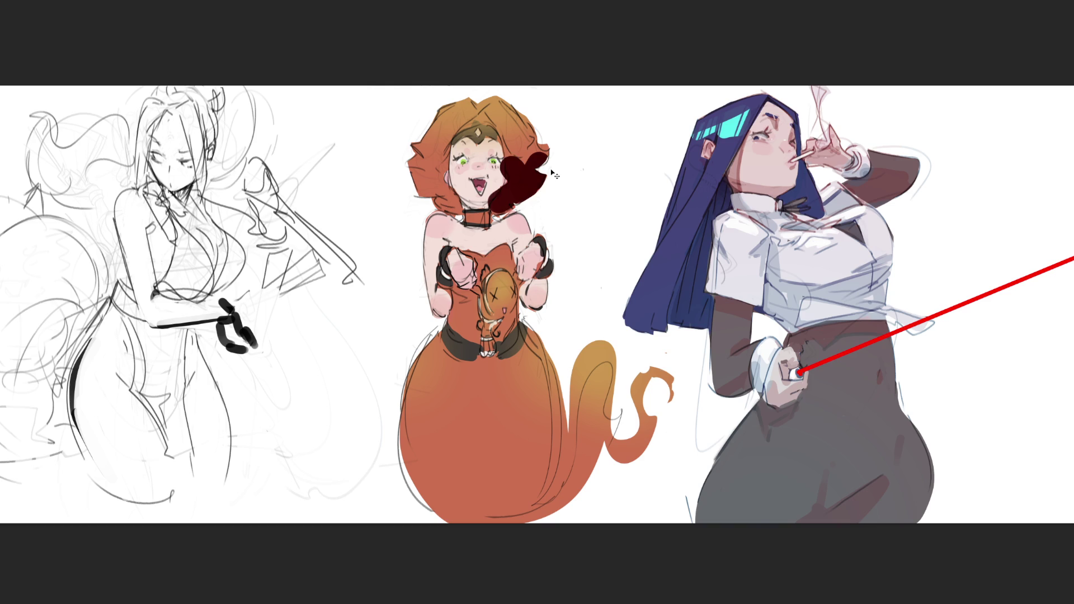
{"action": "key", "text": "ctrl+z"}
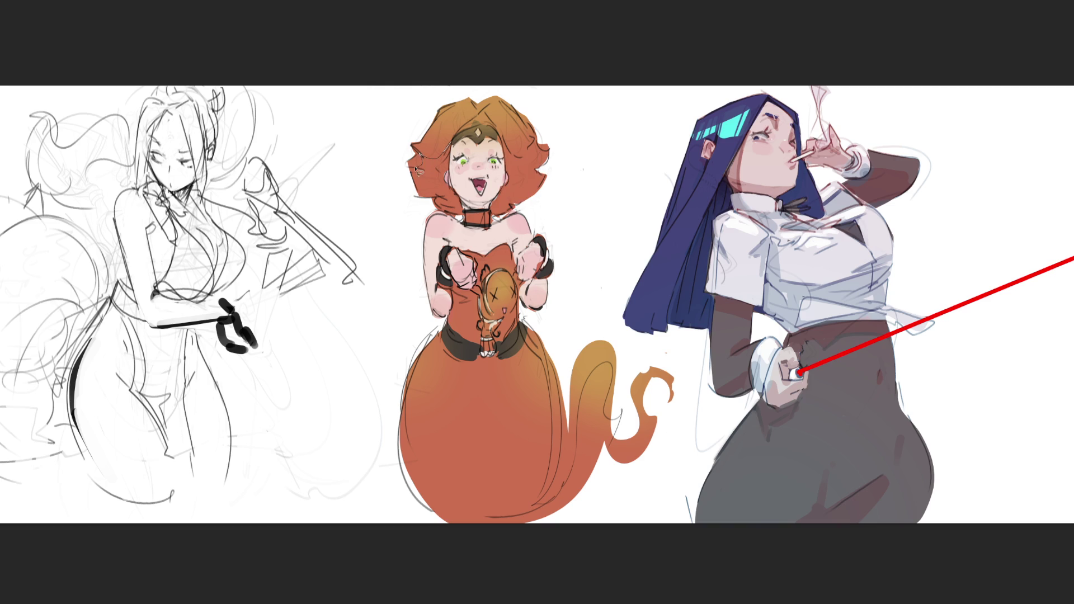
{"action": "mouse_move", "coordinate": [462, 217]}
{"action": "left_mouse_down"}
{"action": "mouse_move", "coordinate": [448, 143]}
{"action": "mouse_move", "coordinate": [422, 185]}
{"action": "left_mouse_up"}
{"action": "mouse_move", "coordinate": [502, 219]}
{"action": "left_mouse_down"}
{"action": "mouse_move", "coordinate": [545, 179]}
{"action": "mouse_move", "coordinate": [542, 154]}
{"action": "mouse_move", "coordinate": [511, 126]}
{"action": "mouse_move", "coordinate": [544, 147]}
{"action": "mouse_move", "coordinate": [549, 176]}
{"action": "left_mouse_up"}
{"action": "left_click_drag", "start_coordinate": [406, 172], "coordinate": [409, 168]}
{"action": "key", "text": "bracketright"}
{"action": "key", "text": "bracketright"}
{"action": "key", "text": "bracketright"}
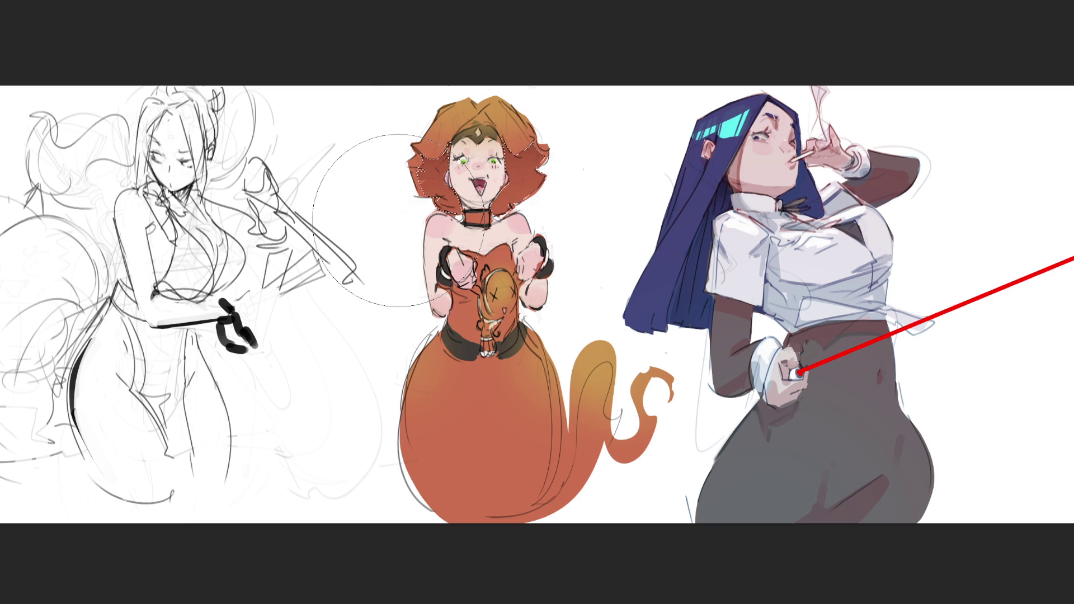
{"action": "key", "text": "ctrl+d"}
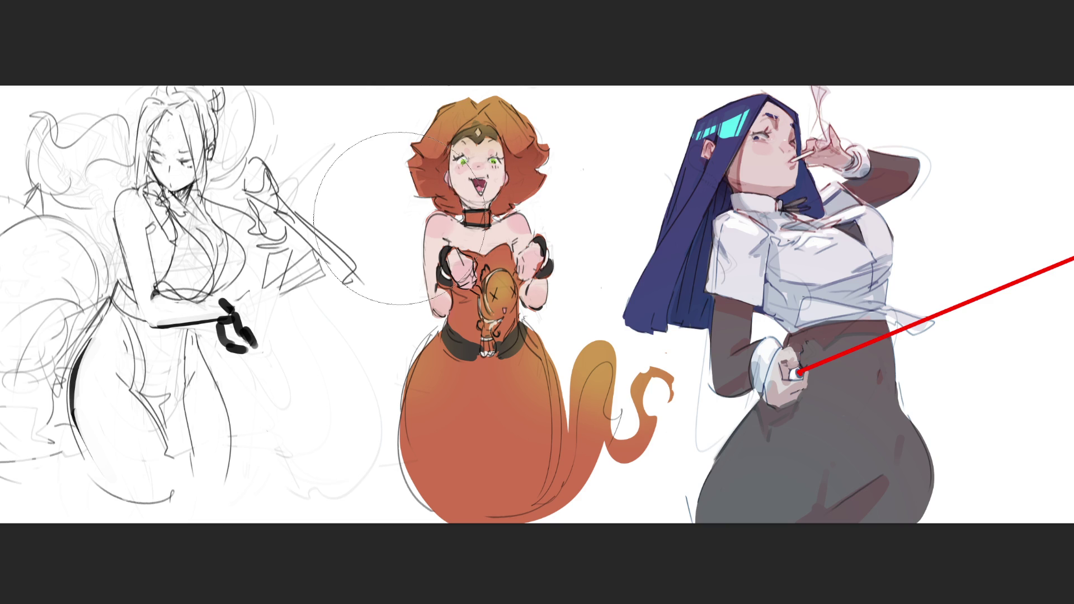
Adjust the brush size and shade the right hand and left forearm darker
{"action": "key", "text": "bracketleft"}
{"action": "key", "text": "bracketright"}
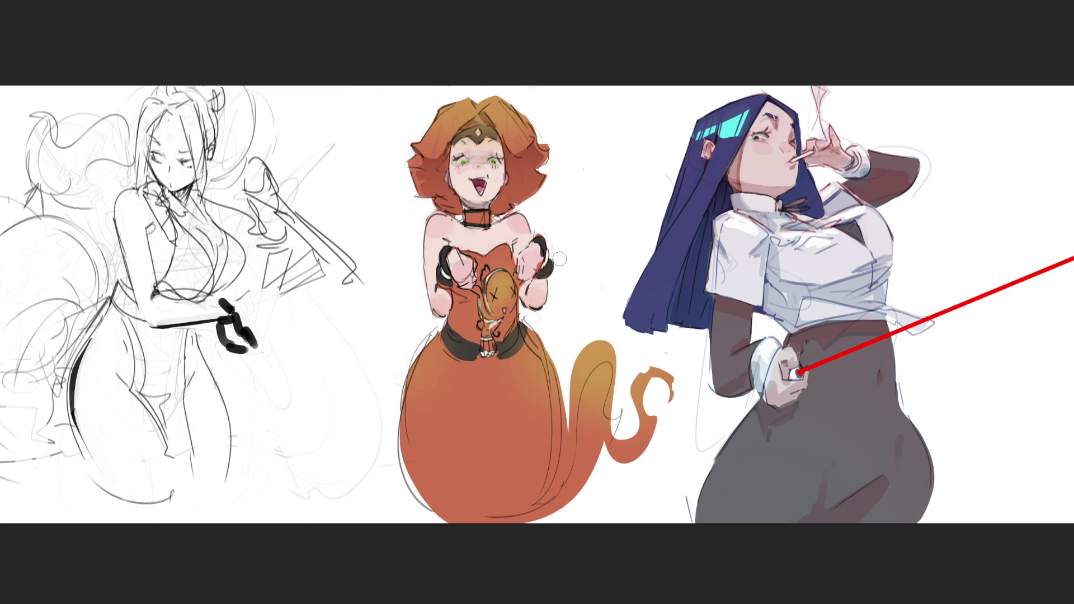
{"action": "key", "text": "bracketright"}
{"action": "key", "text": "bracketright"}
{"action": "key", "text": "bracketright"}
{"action": "key", "text": "bracketleft"}
{"action": "key", "text": "bracketleft"}
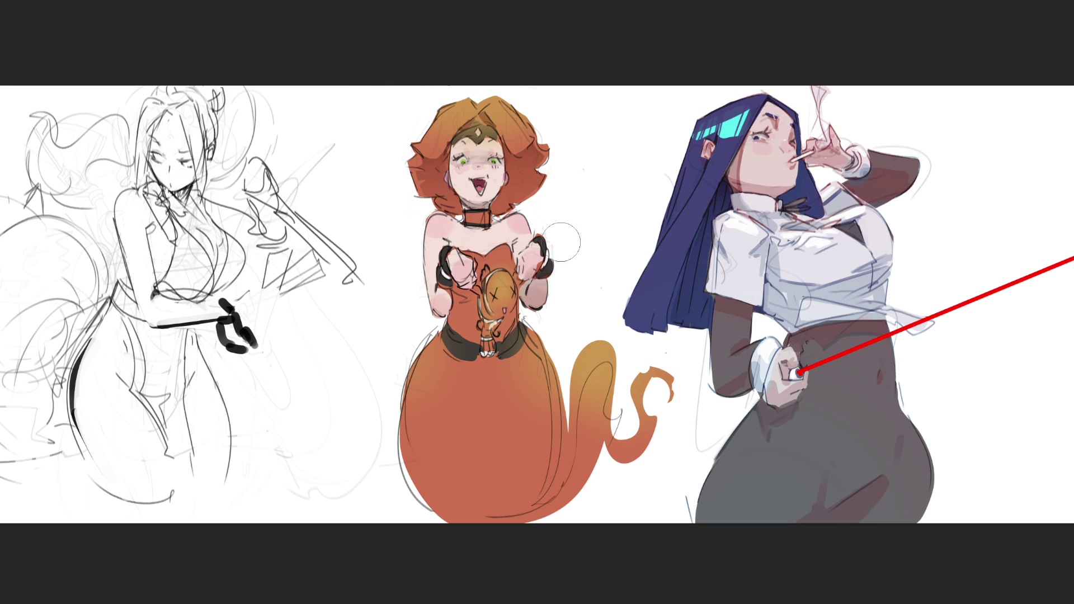
{"action": "left_click_drag", "start_coordinate": [522, 274], "coordinate": [540, 283]}
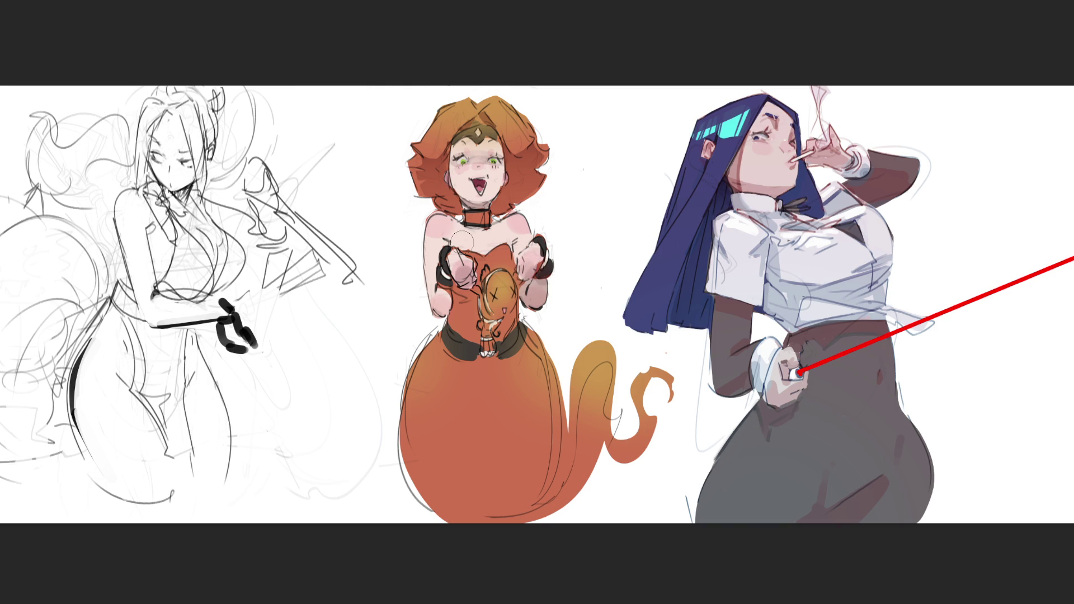
{"action": "left_click_drag", "start_coordinate": [439, 316], "coordinate": [442, 288]}
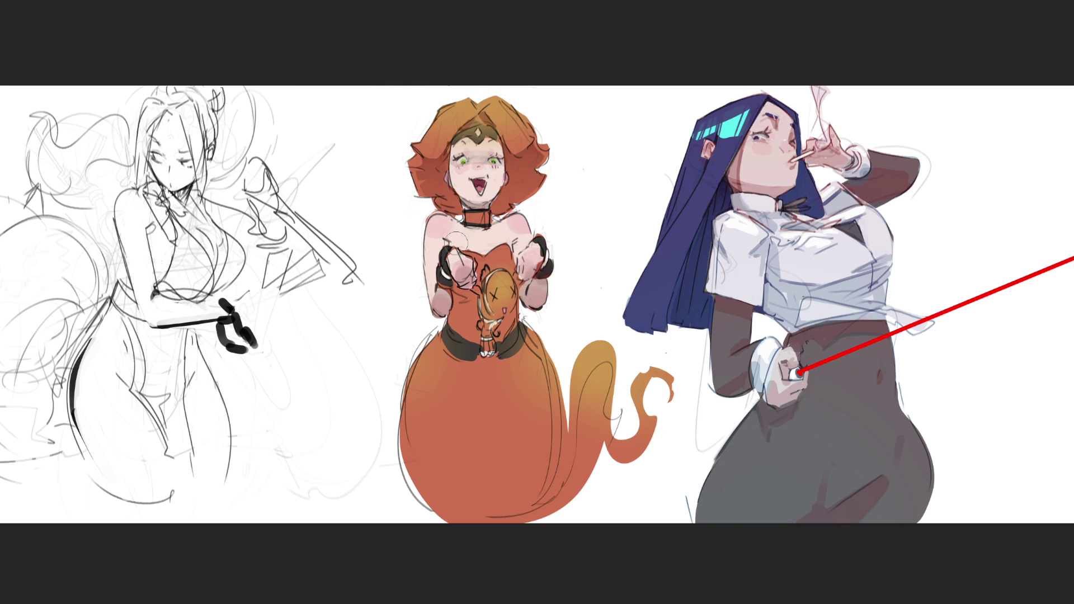
Darken and thicken the collar, dab pink on the left shoulder, and paint over the torso figure
{"action": "key", "text": "bracketleft"}
{"action": "key", "text": "bracketleft"}
{"action": "left_click_drag", "start_coordinate": [463, 226], "coordinate": [496, 219]}
{"action": "left_click", "coordinate": [451, 227]}
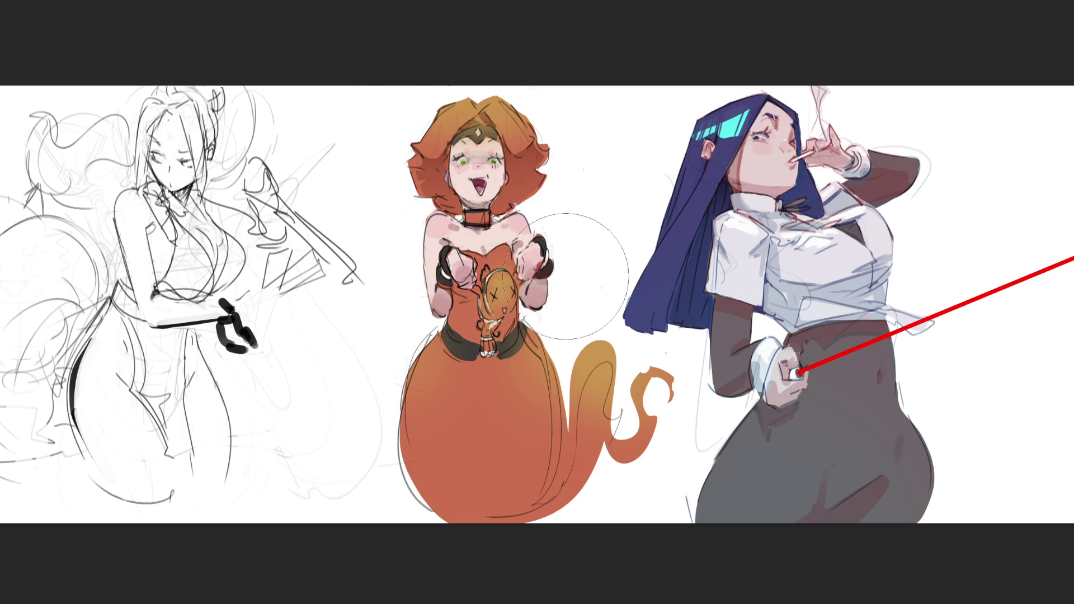
{"action": "key", "text": "bracketleft"}
{"action": "key", "text": "bracketleft"}
{"action": "key", "text": "bracketleft"}
{"action": "key", "text": "bracketleft"}
{"action": "key", "text": "bracketleft"}
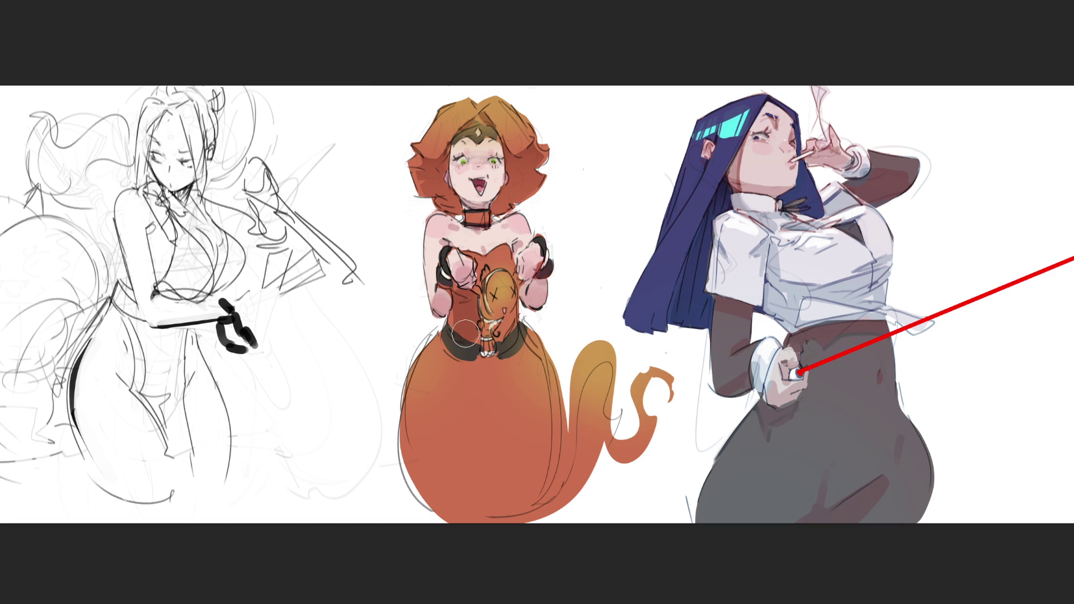
{"action": "mouse_move", "coordinate": [472, 329]}
{"action": "left_mouse_down"}
{"action": "mouse_move", "coordinate": [498, 310]}
{"action": "mouse_move", "coordinate": [491, 318]}
{"action": "mouse_move", "coordinate": [503, 327]}
{"action": "mouse_move", "coordinate": [510, 316]}
{"action": "mouse_move", "coordinate": [456, 360]}
{"action": "mouse_move", "coordinate": [520, 369]}
{"action": "mouse_move", "coordinate": [442, 386]}
{"action": "mouse_move", "coordinate": [484, 390]}
{"action": "mouse_move", "coordinate": [526, 374]}
{"action": "mouse_move", "coordinate": [442, 414]}
{"action": "mouse_move", "coordinate": [520, 442]}
{"action": "mouse_move", "coordinate": [520, 469]}
{"action": "mouse_move", "coordinate": [439, 386]}
{"action": "mouse_move", "coordinate": [531, 481]}
{"action": "mouse_move", "coordinate": [469, 492]}
{"action": "mouse_move", "coordinate": [535, 379]}
{"action": "mouse_move", "coordinate": [537, 511]}
{"action": "mouse_move", "coordinate": [441, 492]}
{"action": "mouse_move", "coordinate": [492, 506]}
{"action": "mouse_move", "coordinate": [565, 514]}
{"action": "mouse_move", "coordinate": [593, 464]}
{"action": "mouse_move", "coordinate": [630, 438]}
{"action": "mouse_move", "coordinate": [660, 373]}
{"action": "left_mouse_up"}
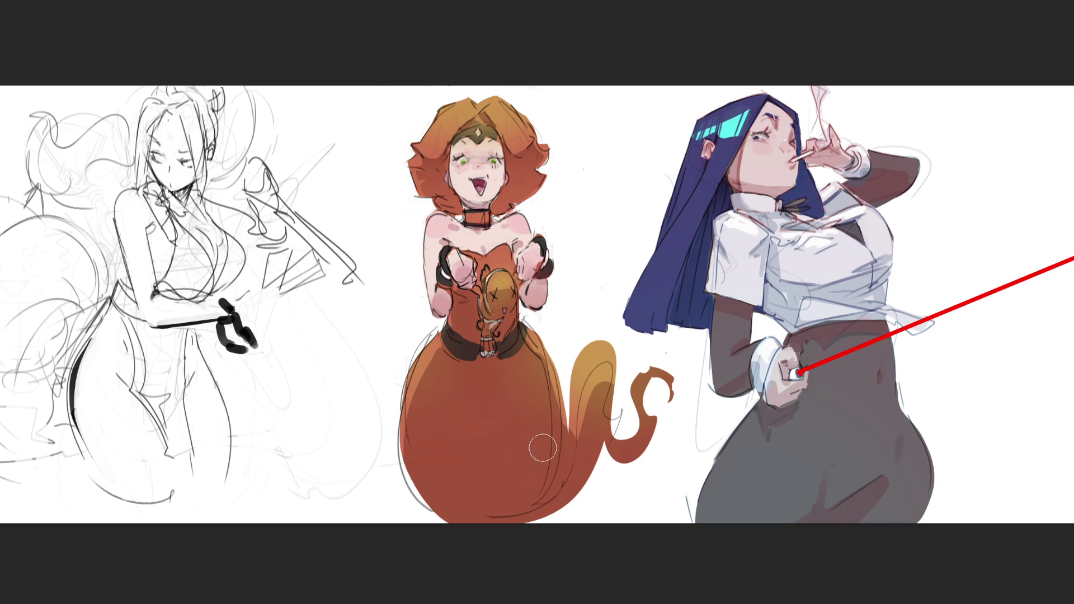
Paint a light golden stroke down the tail's left edge and zoom out to see the whole canvas
{"action": "left_click_drag", "start_coordinate": [588, 359], "coordinate": [583, 430]}
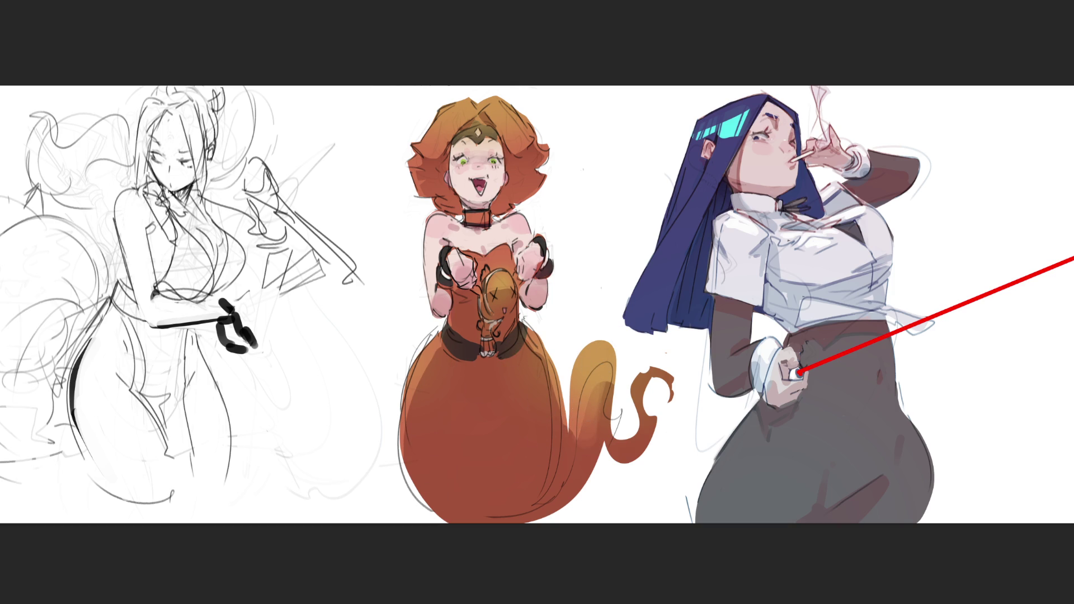
{"action": "key", "text": "ctrl+minus"}
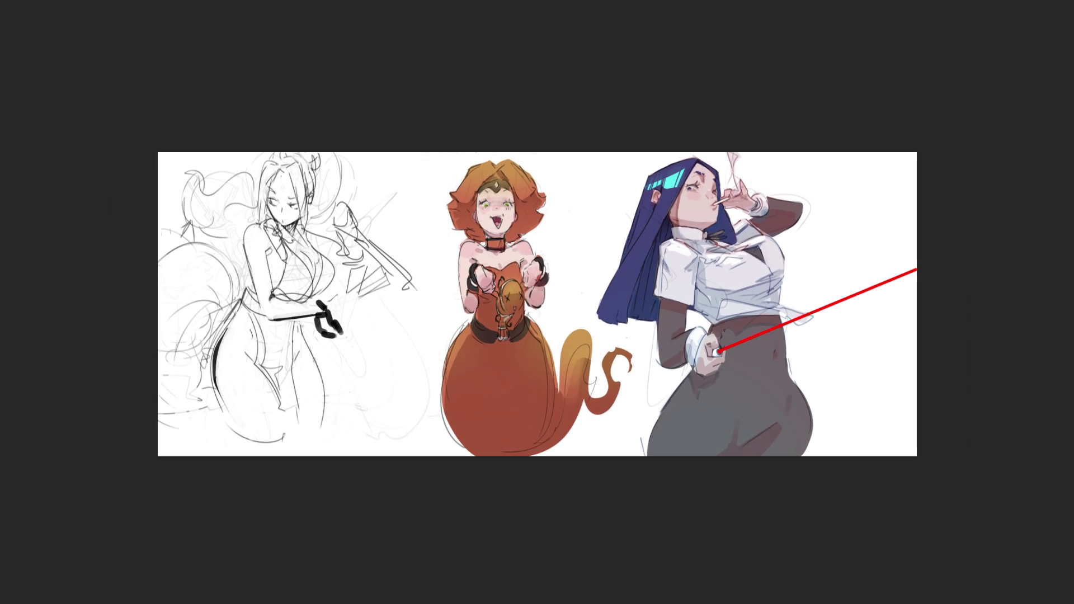
Increase the brush to a large radius with ] for broad strokes
{"action": "key", "text": "bracketright"}
{"action": "key", "text": "bracketright"}
{"action": "key", "text": "bracketright"}
{"action": "key", "text": "bracketright"}
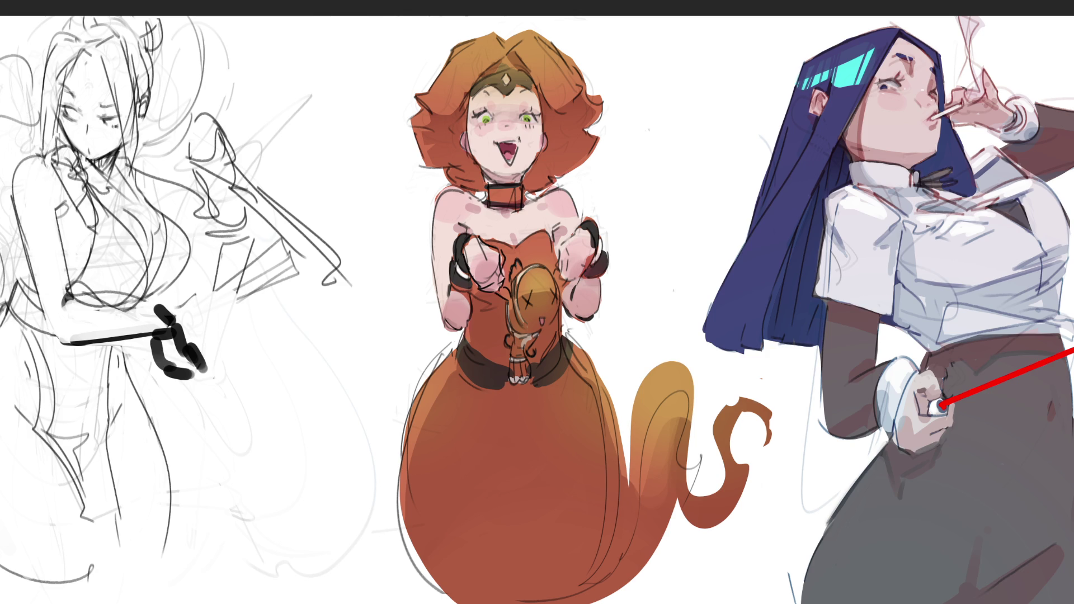
{"action": "mouse_move", "coordinate": [660, 179]}
{"action": "left_mouse_down"}
{"action": "mouse_move", "coordinate": [492, 98]}
{"action": "mouse_move", "coordinate": [488, 280]}
{"action": "left_mouse_up"}
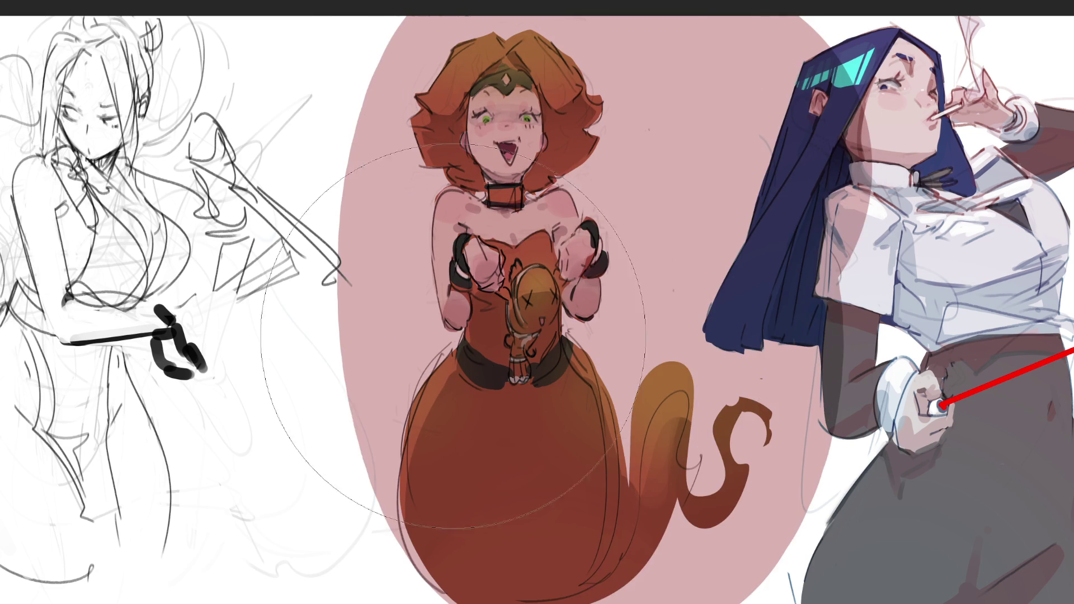
{"action": "key", "text": "ctrl+z"}
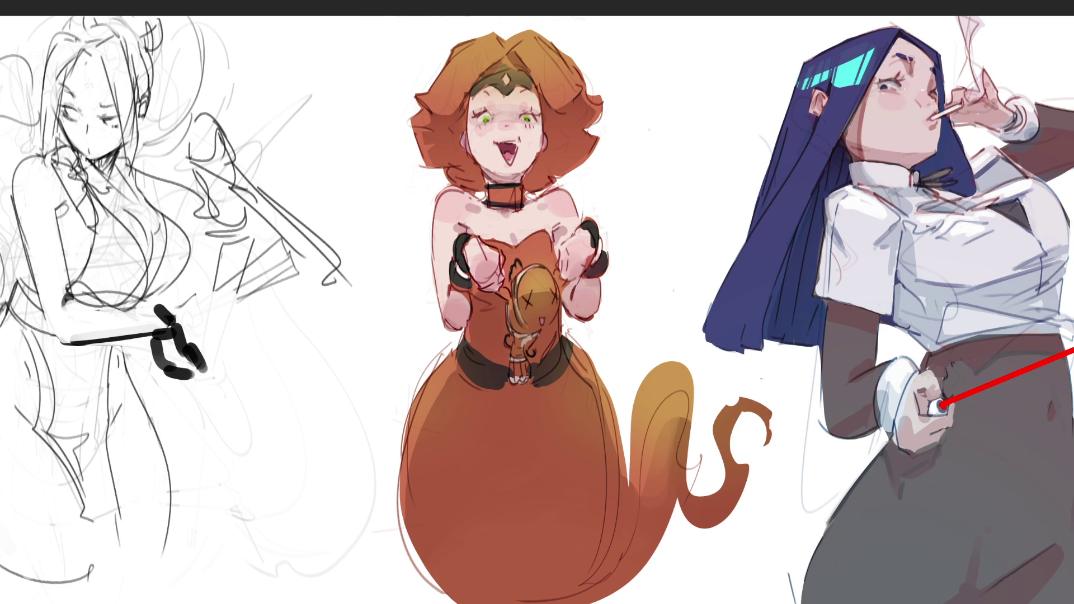
Paint the genie girl yellow and her lower body blue, blending the edge into a long gradient
{"action": "mouse_move", "coordinate": [582, 35]}
{"action": "left_mouse_down"}
{"action": "mouse_move", "coordinate": [515, 167]}
{"action": "mouse_move", "coordinate": [503, 364]}
{"action": "mouse_move", "coordinate": [789, 492]}
{"action": "left_mouse_up"}
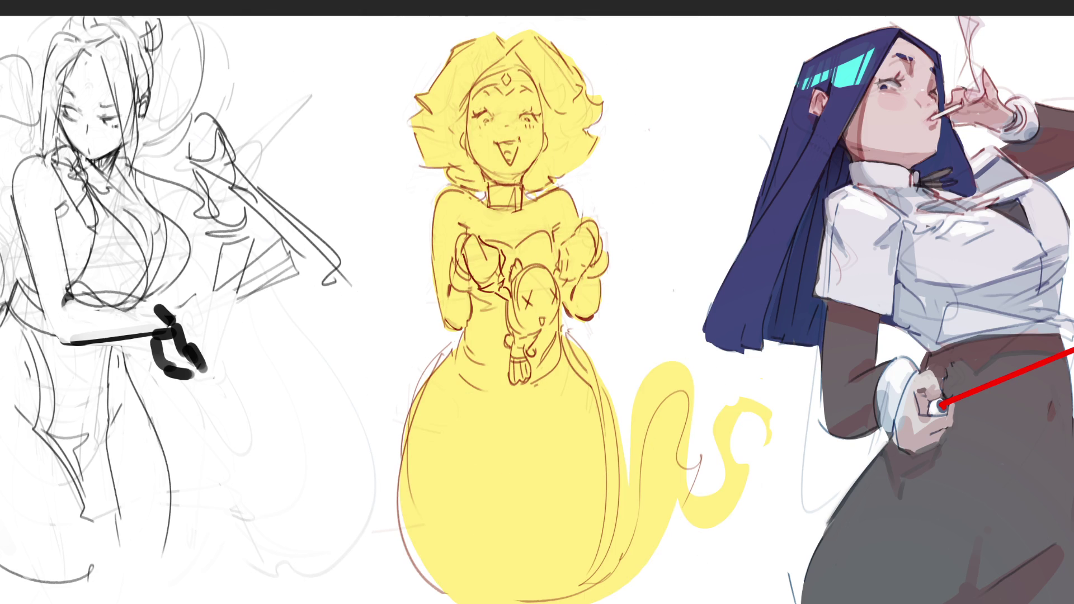
{"action": "mouse_move", "coordinate": [503, 560]}
{"action": "left_mouse_down"}
{"action": "mouse_move", "coordinate": [531, 504]}
{"action": "mouse_move", "coordinate": [783, 470]}
{"action": "left_mouse_up"}
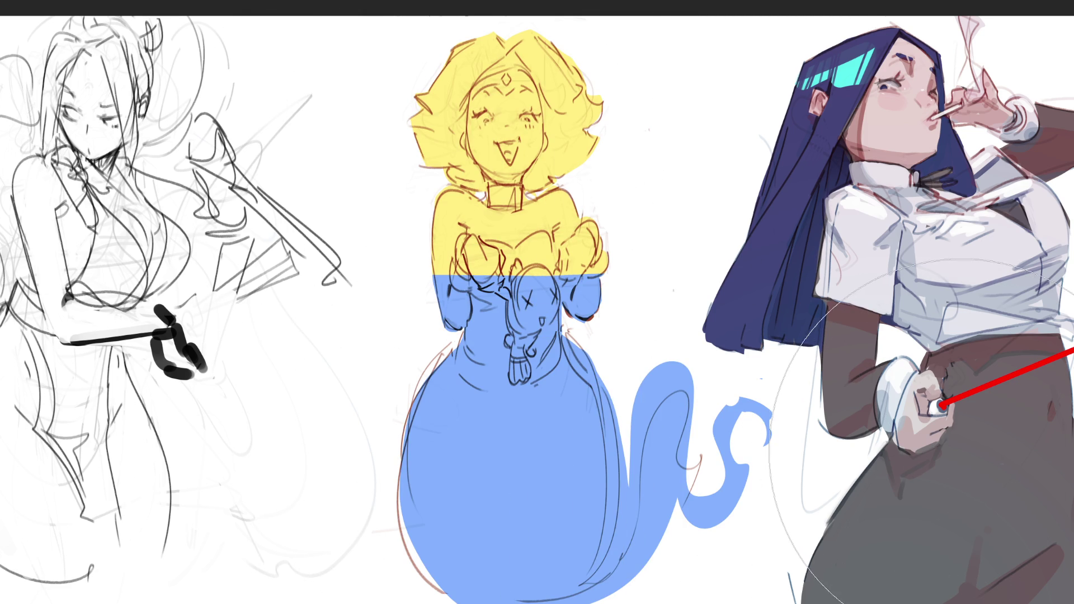
{"action": "key", "text": "bracketleft"}
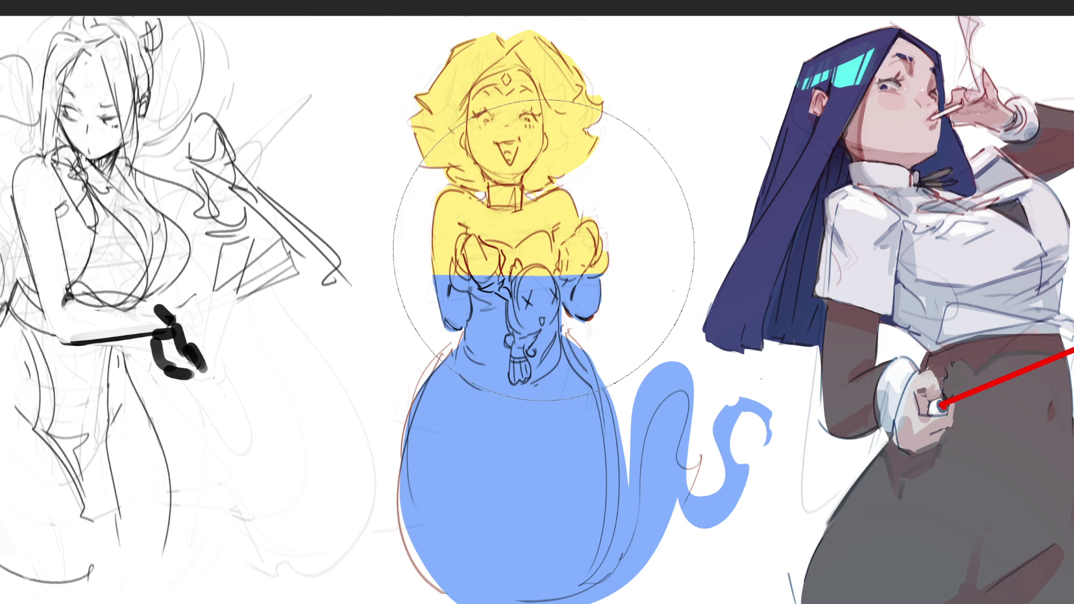
{"action": "left_click_drag", "start_coordinate": [488, 363], "coordinate": [495, 313]}
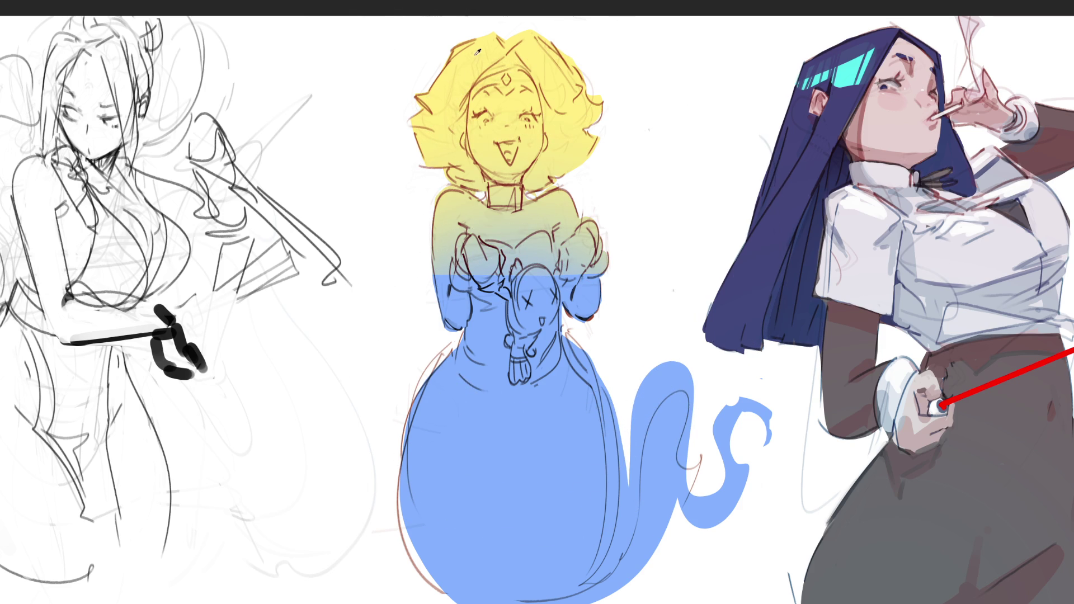
{"action": "mouse_move", "coordinate": [479, 106]}
{"action": "left_mouse_down"}
{"action": "mouse_move", "coordinate": [492, 112]}
{"action": "mouse_move", "coordinate": [504, 241]}
{"action": "mouse_move", "coordinate": [499, 96]}
{"action": "mouse_move", "coordinate": [575, 385]}
{"action": "left_mouse_up"}
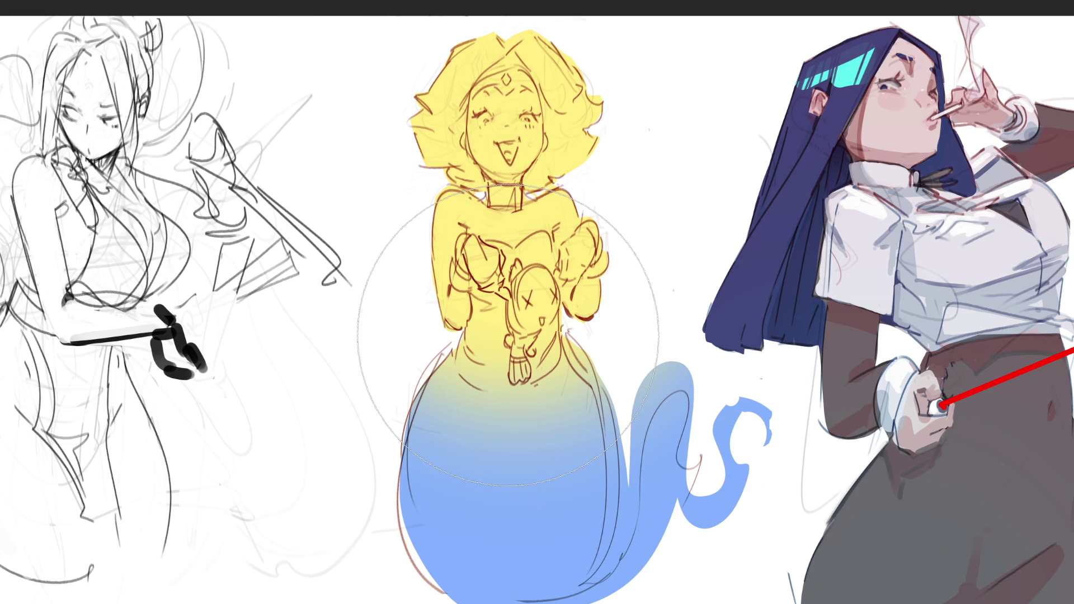
With a small brush, sample the tail's blue and paint it over the bunny and hands
{"action": "key", "text": "bracketleft"}
{"action": "key", "text": "bracketleft"}
{"action": "key", "text": "bracketleft"}
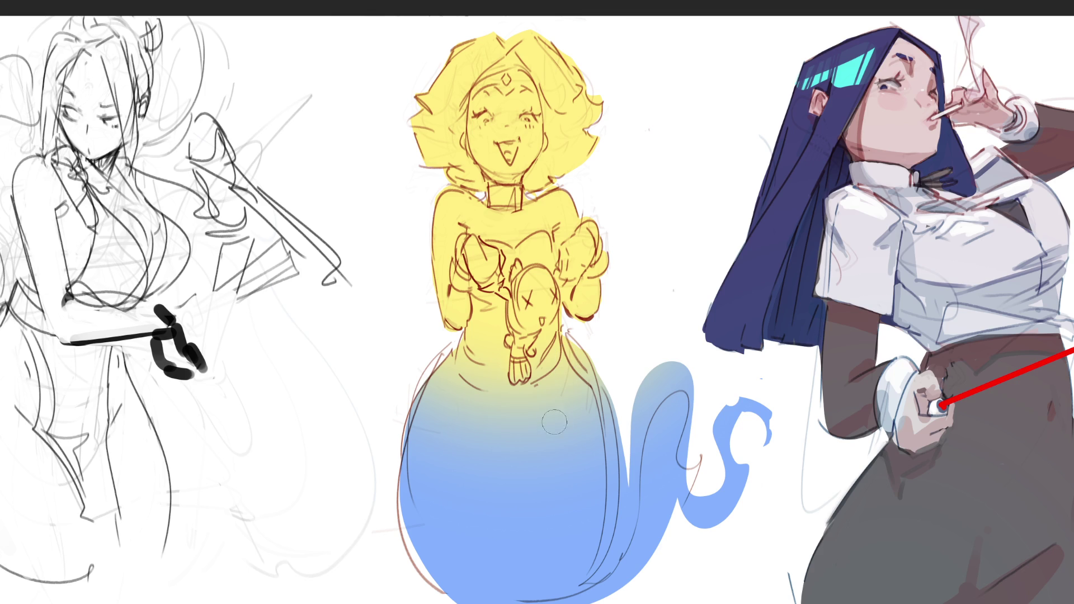
{"action": "left_click", "coordinate": [538, 442]}
{"action": "mouse_move", "coordinate": [518, 392]}
{"action": "left_mouse_down"}
{"action": "mouse_move", "coordinate": [514, 347]}
{"action": "mouse_move", "coordinate": [554, 296]}
{"action": "left_mouse_up"}
{"action": "left_click_drag", "start_coordinate": [537, 374], "coordinate": [537, 330]}
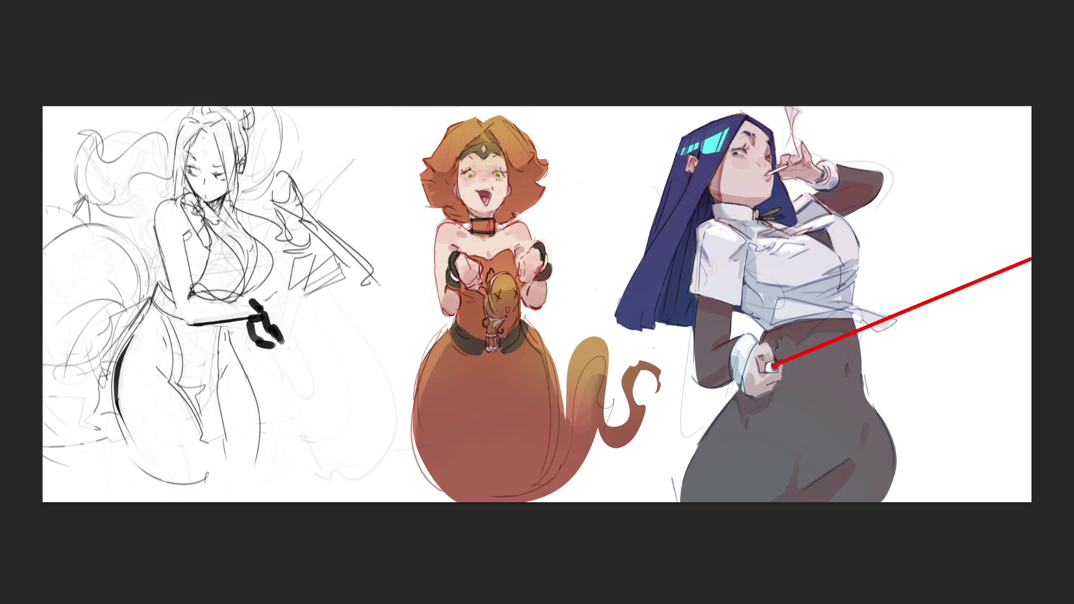
Rework the middle girl's hair, face, chest and skirt toward vivid orange-red, then undo the change
{"action": "mouse_move", "coordinate": [409, 126]}
{"action": "left_mouse_down"}
{"action": "mouse_move", "coordinate": [532, 168]}
{"action": "mouse_move", "coordinate": [436, 224]}
{"action": "mouse_move", "coordinate": [534, 285]}
{"action": "left_mouse_up"}
{"action": "mouse_move", "coordinate": [448, 134]}
{"action": "left_mouse_down"}
{"action": "mouse_move", "coordinate": [475, 335]}
{"action": "mouse_move", "coordinate": [443, 130]}
{"action": "left_mouse_up"}
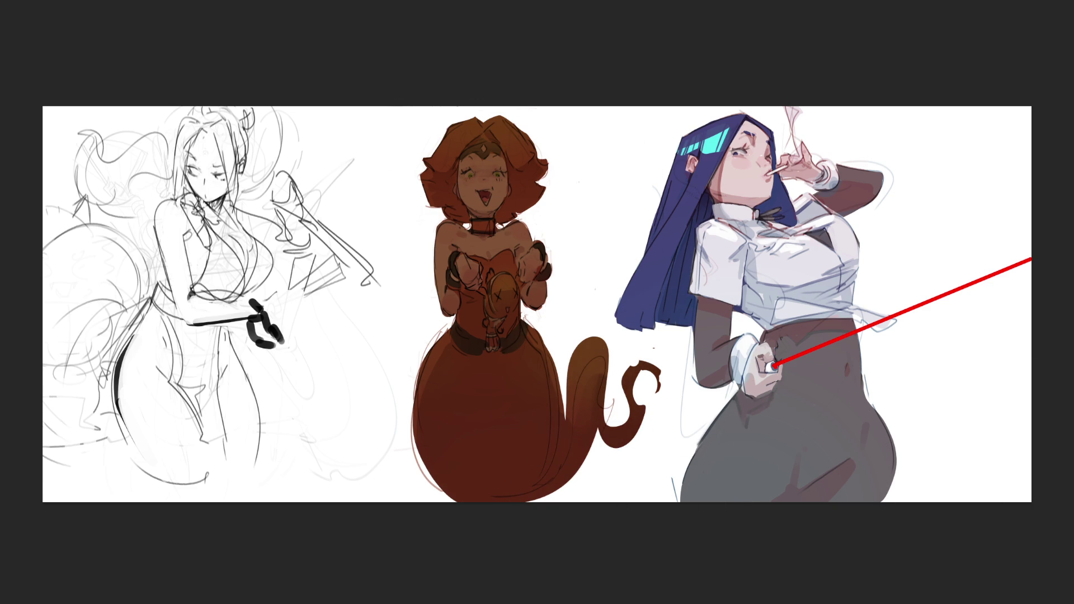
{"action": "mouse_move", "coordinate": [503, 146]}
{"action": "left_mouse_down"}
{"action": "mouse_move", "coordinate": [492, 291]}
{"action": "mouse_move", "coordinate": [503, 391]}
{"action": "left_mouse_up"}
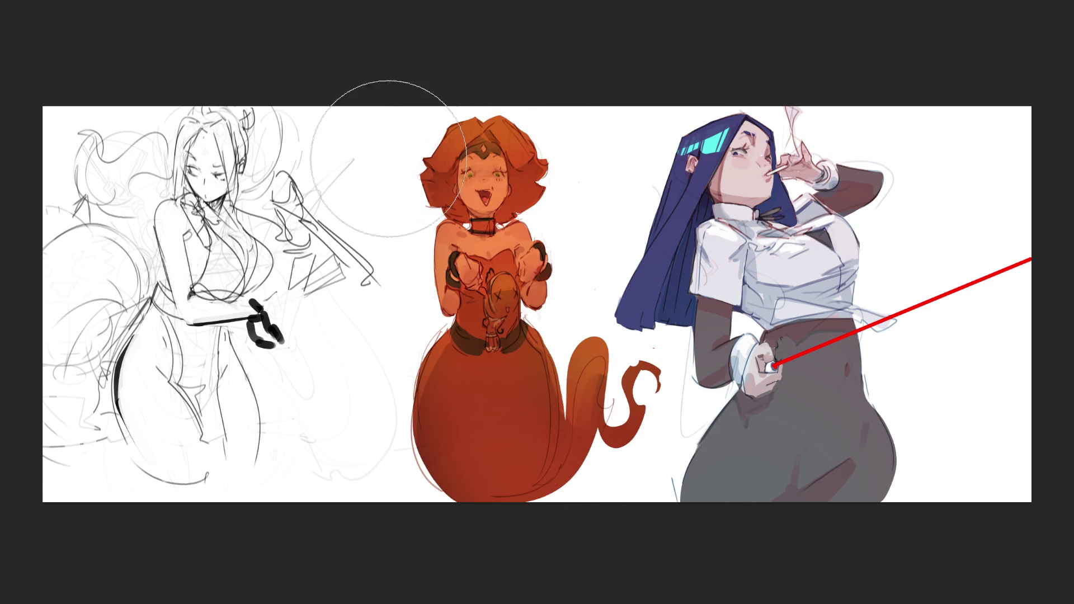
{"action": "left_click_drag", "start_coordinate": [501, 465], "coordinate": [557, 361]}
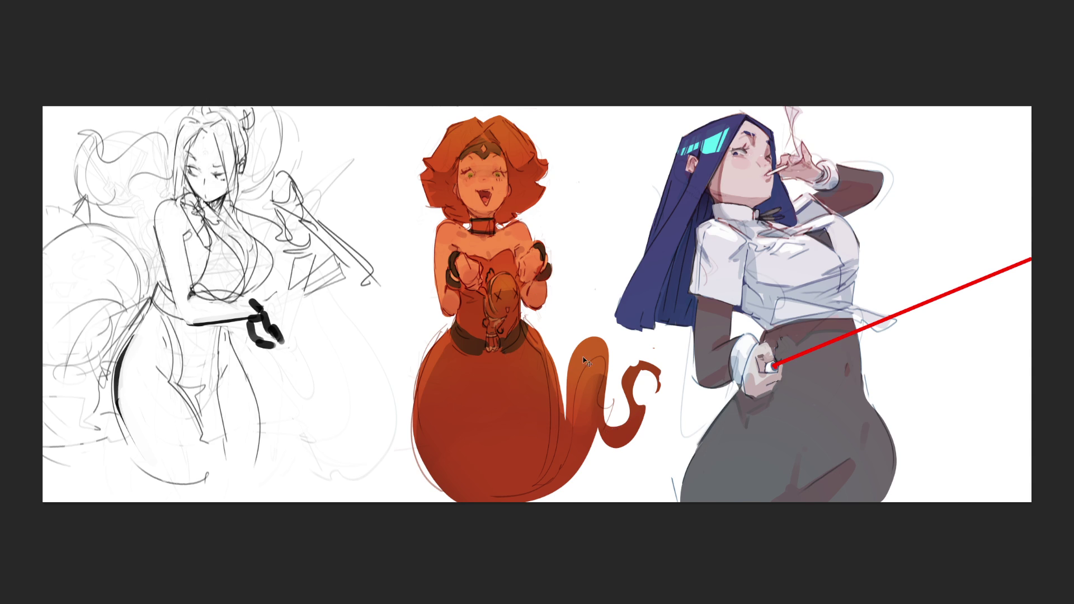
{"action": "key", "text": "ctrl+z"}
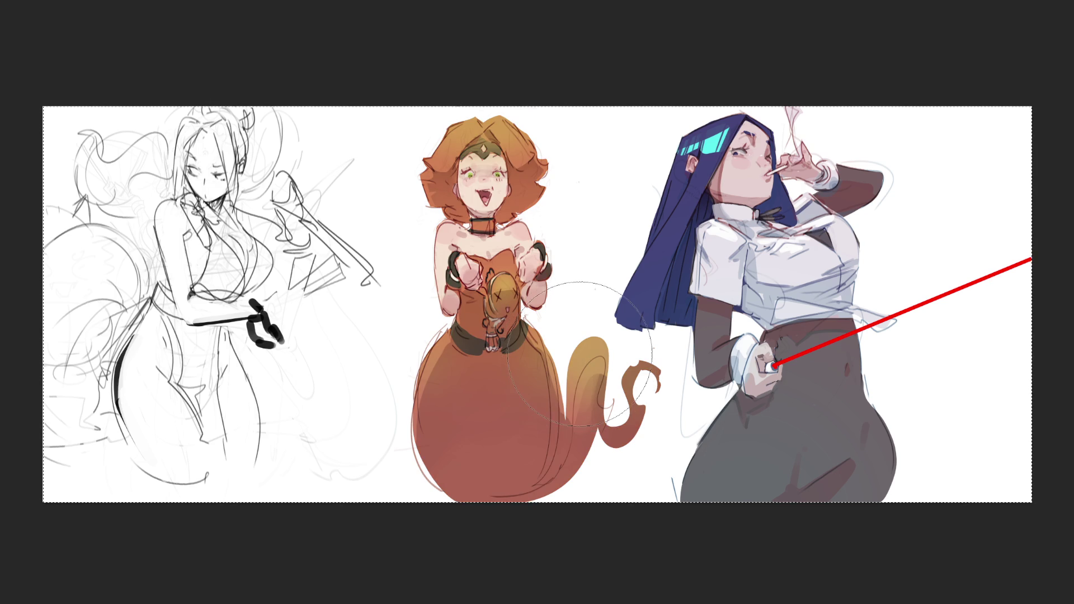
Redden the hair's right side and darken the dress's left side and the area toward the tail
{"action": "mouse_move", "coordinate": [536, 111]}
{"action": "left_mouse_down"}
{"action": "mouse_move", "coordinate": [503, 128]}
{"action": "mouse_move", "coordinate": [534, 206]}
{"action": "mouse_move", "coordinate": [442, 140]}
{"action": "mouse_move", "coordinate": [411, 145]}
{"action": "mouse_move", "coordinate": [492, 91]}
{"action": "left_mouse_up"}
{"action": "key", "text": "bracketleft"}
{"action": "key", "text": "bracketleft"}
{"action": "key", "text": "bracketleft"}
{"action": "mouse_move", "coordinate": [548, 345]}
{"action": "left_mouse_down"}
{"action": "mouse_move", "coordinate": [568, 423]}
{"action": "mouse_move", "coordinate": [615, 319]}
{"action": "mouse_move", "coordinate": [598, 381]}
{"action": "mouse_move", "coordinate": [654, 386]}
{"action": "left_mouse_up"}
{"action": "key", "text": "bracketright"}
{"action": "key", "text": "bracketright"}
{"action": "key", "text": "bracketright"}
{"action": "left_click_drag", "start_coordinate": [448, 351], "coordinate": [425, 436]}
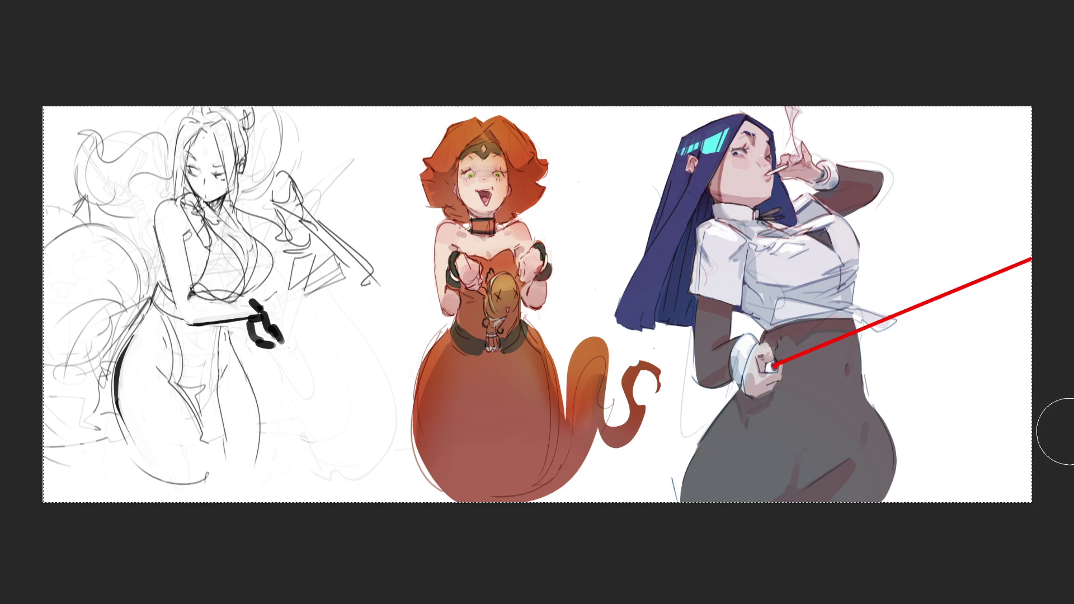
{"action": "key", "text": "ctrl+z"}
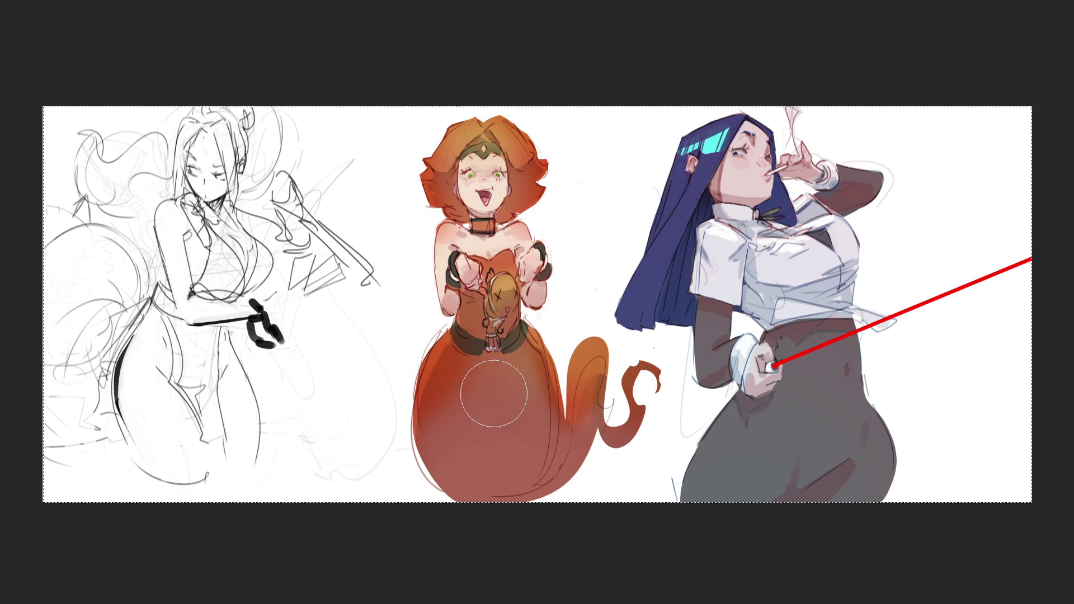
Give the tail a golden-yellow tone and repaint the choker as a dark outlined red band
{"action": "left_click_drag", "start_coordinate": [587, 436], "coordinate": [592, 346]}
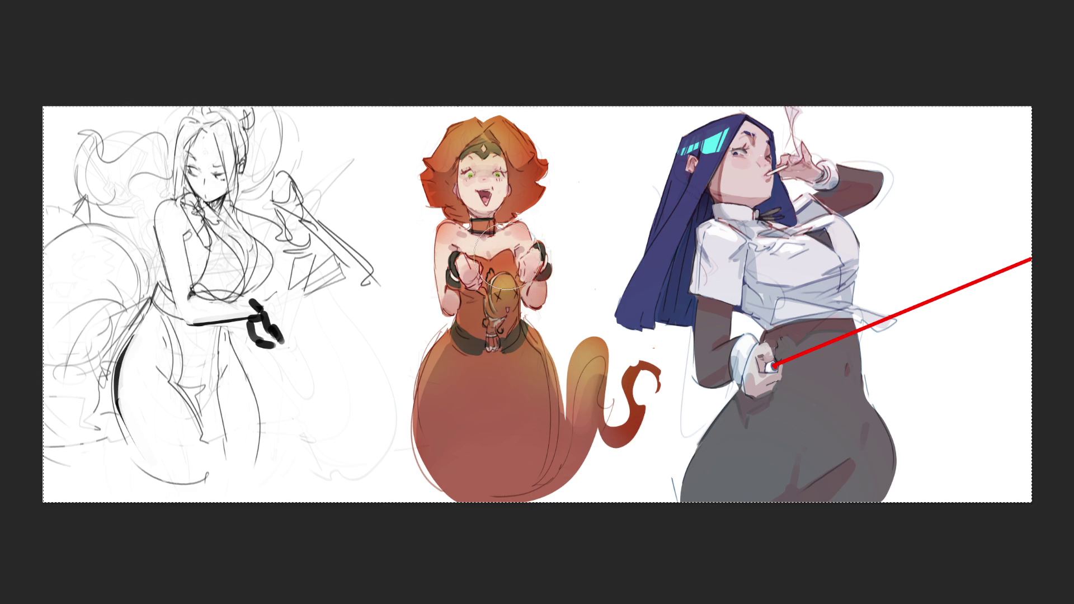
{"action": "left_click_drag", "start_coordinate": [498, 246], "coordinate": [482, 226]}
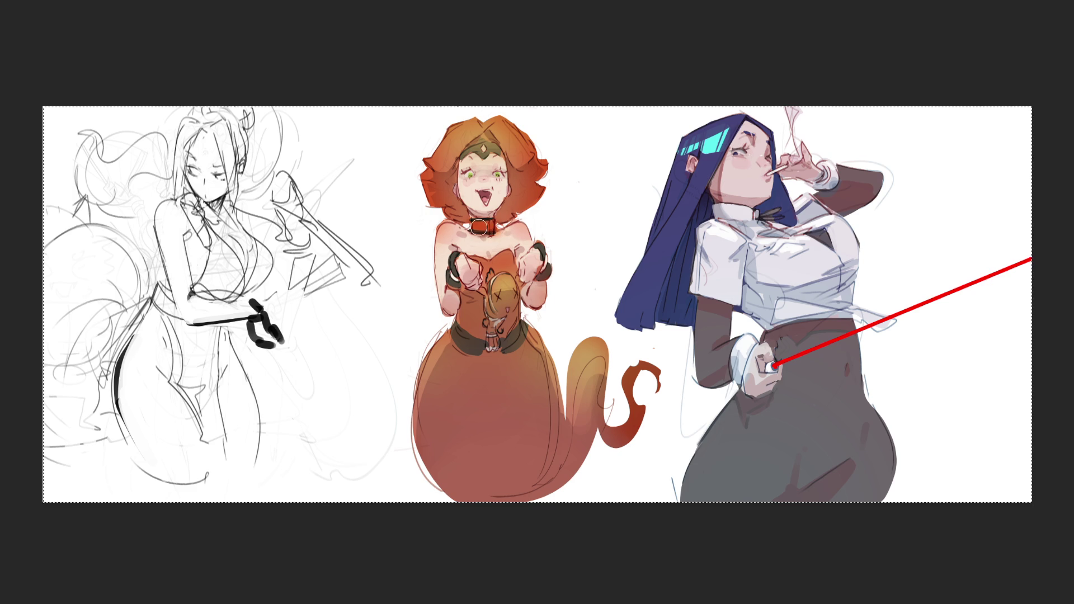
{"action": "left_click_drag", "start_coordinate": [492, 226], "coordinate": [473, 230]}
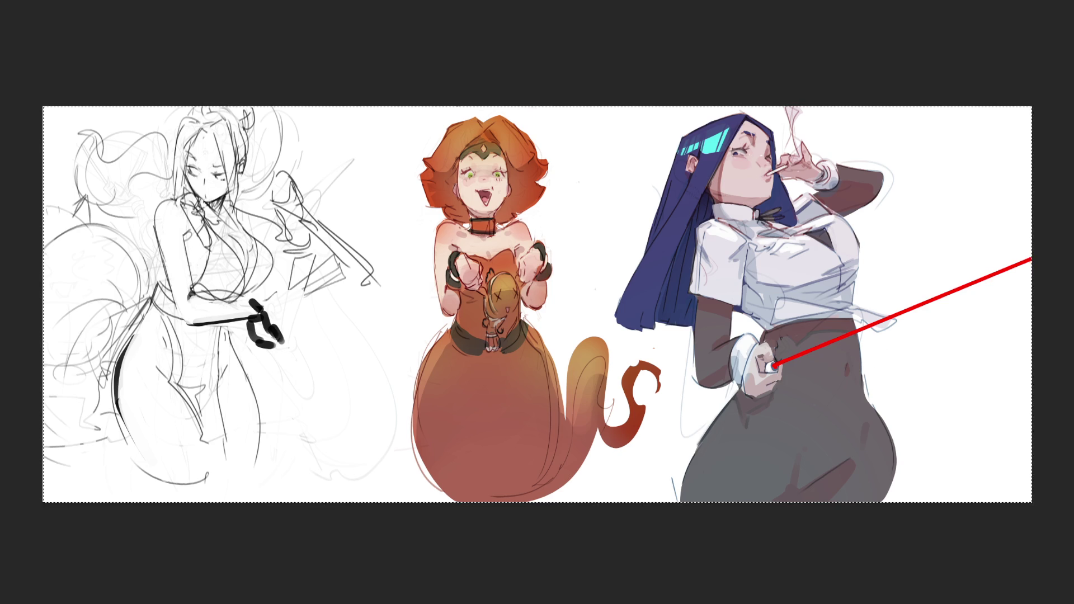
{"action": "key", "text": "ctrl+plus"}
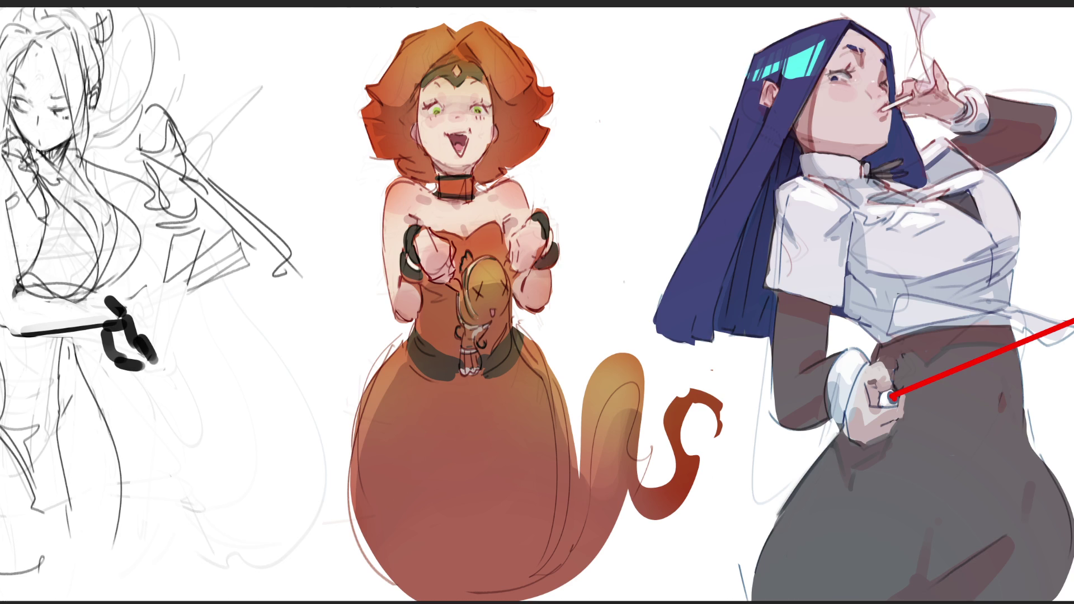
Lasso two patches at the top of the hair, fill them bright yellow, and deselect
{"action": "mouse_move", "coordinate": [416, 44]}
{"action": "left_mouse_down"}
{"action": "mouse_move", "coordinate": [409, 62]}
{"action": "mouse_move", "coordinate": [434, 55]}
{"action": "mouse_move", "coordinate": [415, 53]}
{"action": "left_mouse_up"}
{"action": "mouse_move", "coordinate": [481, 38]}
{"action": "left_mouse_down"}
{"action": "mouse_move", "coordinate": [501, 61]}
{"action": "mouse_move", "coordinate": [511, 45]}
{"action": "left_mouse_up"}
{"action": "key", "text": "alt+BackSpace"}
{"action": "key", "text": "ctrl+d"}
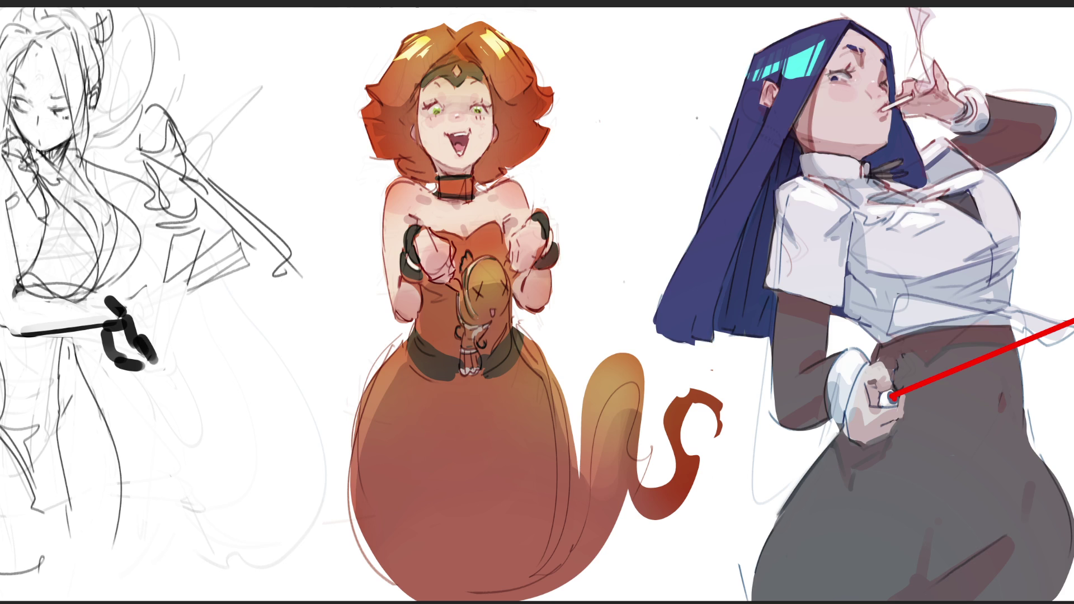
Sample the forehead colour, paint a small dark diamond on the headband, and tidy its left part
{"action": "left_click", "coordinate": [463, 80], "text": "alt"}
{"action": "left_click_drag", "start_coordinate": [450, 67], "coordinate": [454, 70]}
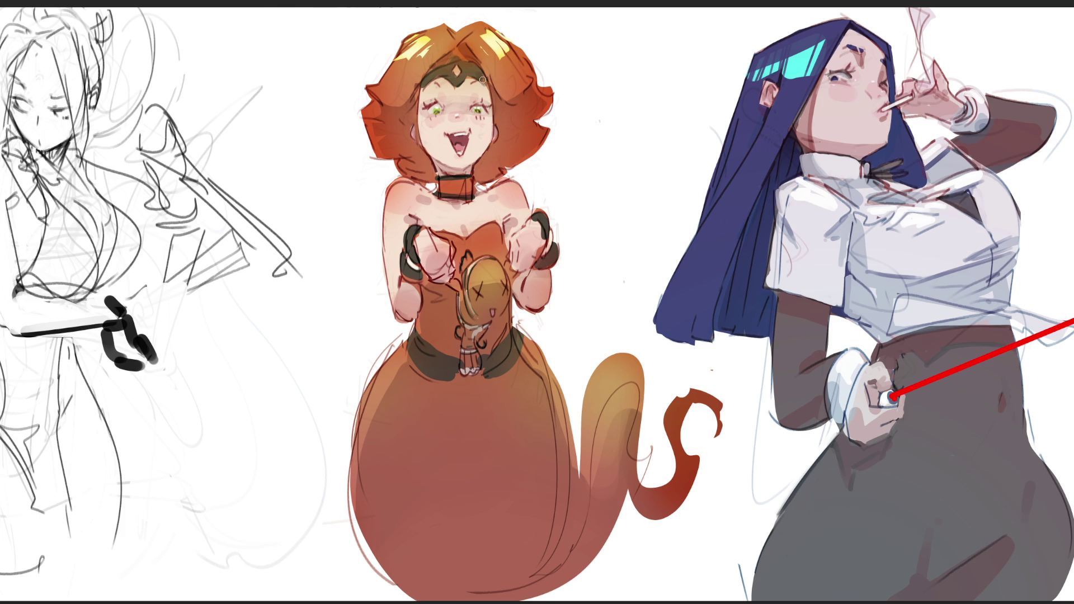
{"action": "left_click_drag", "start_coordinate": [432, 70], "coordinate": [422, 83]}
{"action": "key", "text": "ctrl+minus"}
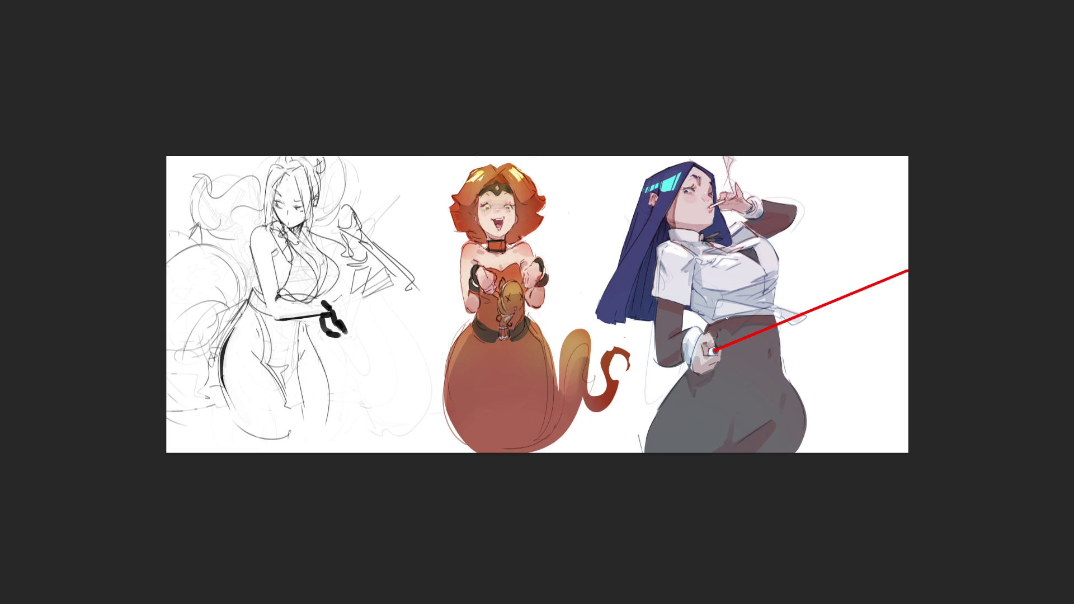
{"action": "mouse_move", "coordinate": [695, 384]}
{"action": "left_mouse_down"}
{"action": "mouse_move", "coordinate": [652, 443]}
{"action": "mouse_move", "coordinate": [607, 375]}
{"action": "mouse_move", "coordinate": [629, 463]}
{"action": "mouse_move", "coordinate": [389, 440]}
{"action": "mouse_move", "coordinate": [664, 413]}
{"action": "mouse_move", "coordinate": [567, 432]}
{"action": "left_mouse_up"}
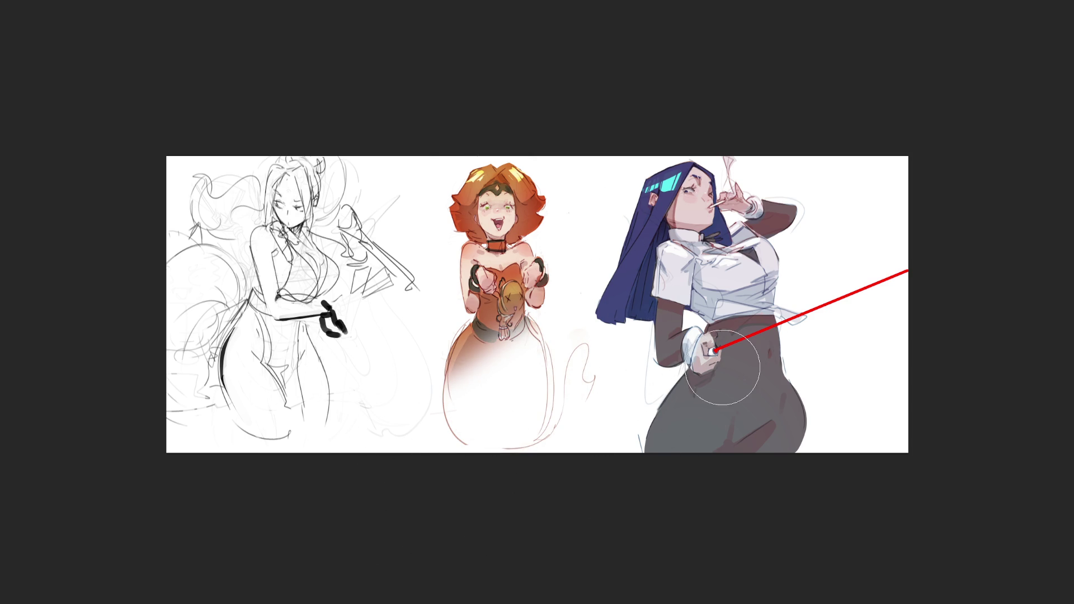
{"action": "key", "text": "bracketright"}
{"action": "key", "text": "bracketright"}
{"action": "key", "text": "bracketright"}
{"action": "key", "text": "bracketright"}
{"action": "mouse_move", "coordinate": [447, 313]}
{"action": "left_mouse_down"}
{"action": "mouse_move", "coordinate": [559, 391]}
{"action": "mouse_move", "coordinate": [430, 280]}
{"action": "mouse_move", "coordinate": [491, 369]}
{"action": "mouse_move", "coordinate": [604, 391]}
{"action": "left_mouse_up"}
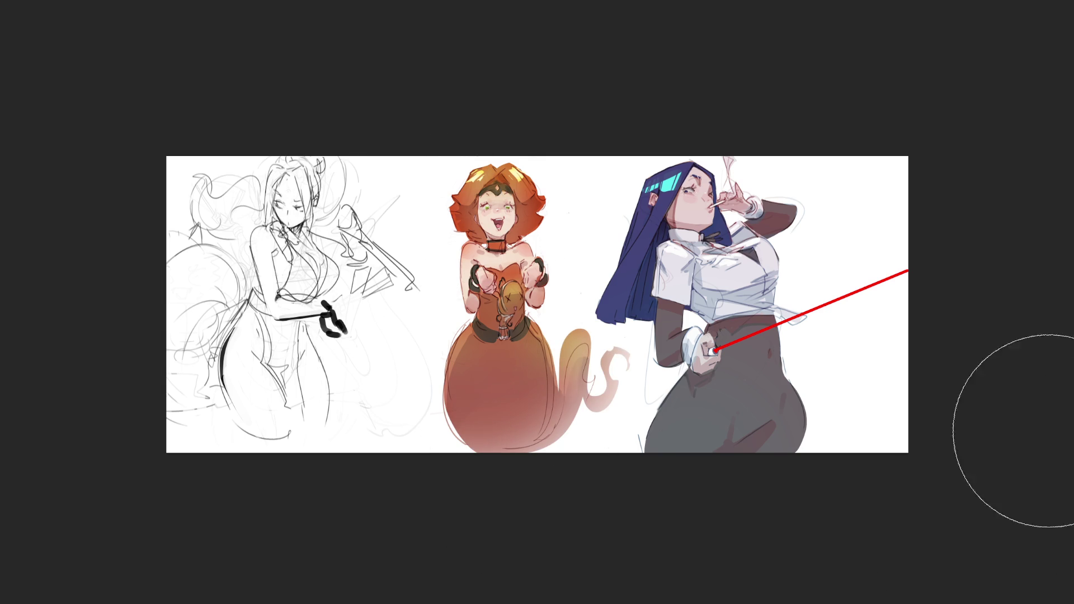
{"action": "left_click_drag", "start_coordinate": [403, 426], "coordinate": [465, 455]}
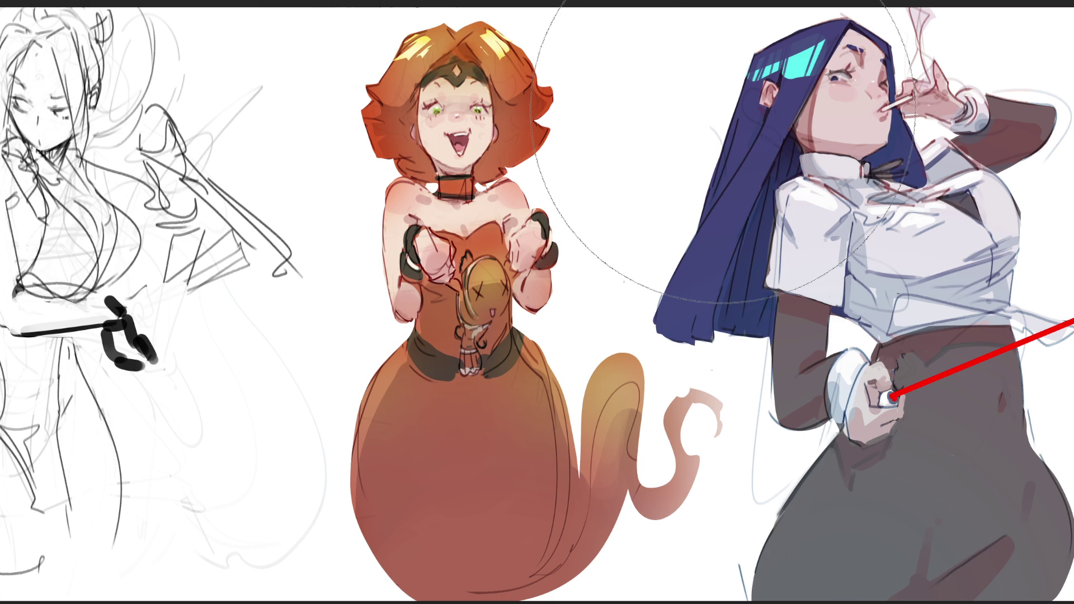
{"action": "key", "text": "bracketleft"}
{"action": "key", "text": "bracketleft"}
{"action": "key", "text": "bracketleft"}
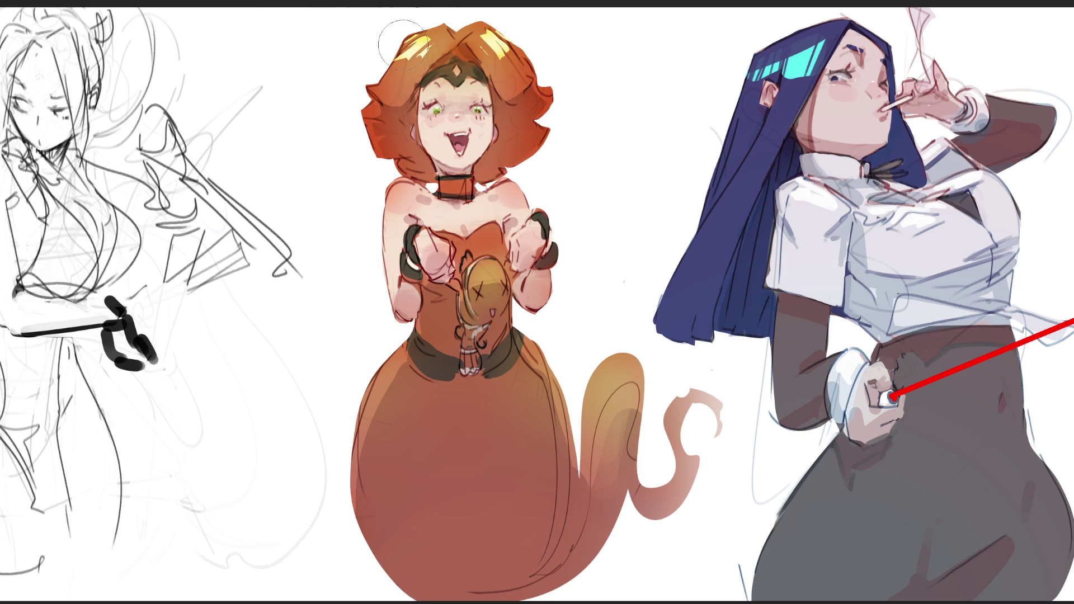
Outline the top and top-right edges of the orange hair with thin dark strokes
{"action": "left_click_drag", "start_coordinate": [402, 39], "coordinate": [383, 77]}
{"action": "key", "text": "ctrl+z"}
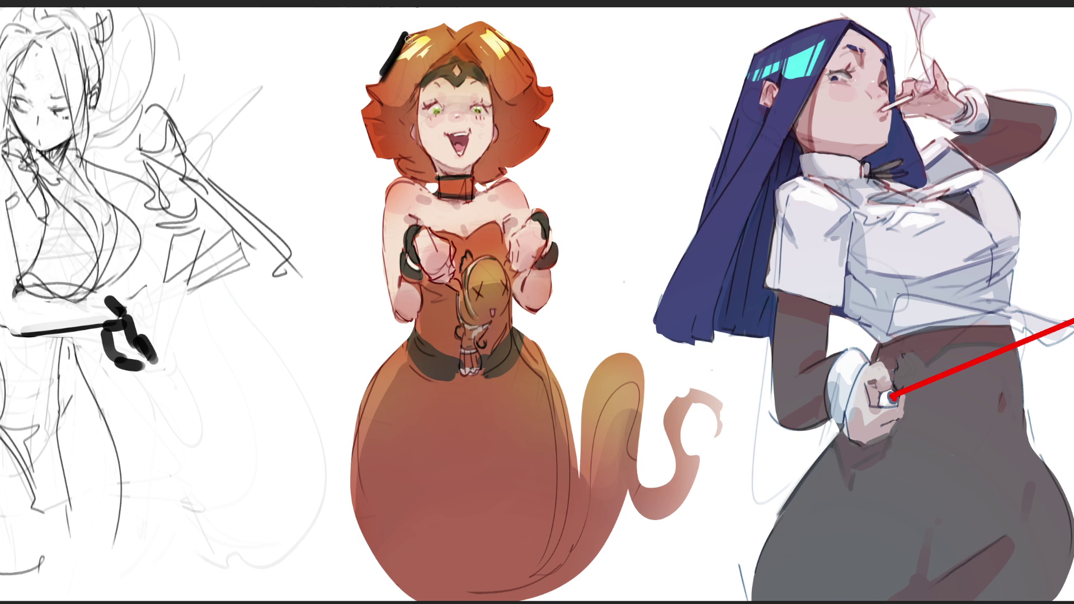
{"action": "left_click_drag", "start_coordinate": [406, 32], "coordinate": [377, 79]}
{"action": "left_click_drag", "start_coordinate": [394, 37], "coordinate": [456, 15]}
{"action": "key", "text": "ctrl+z"}
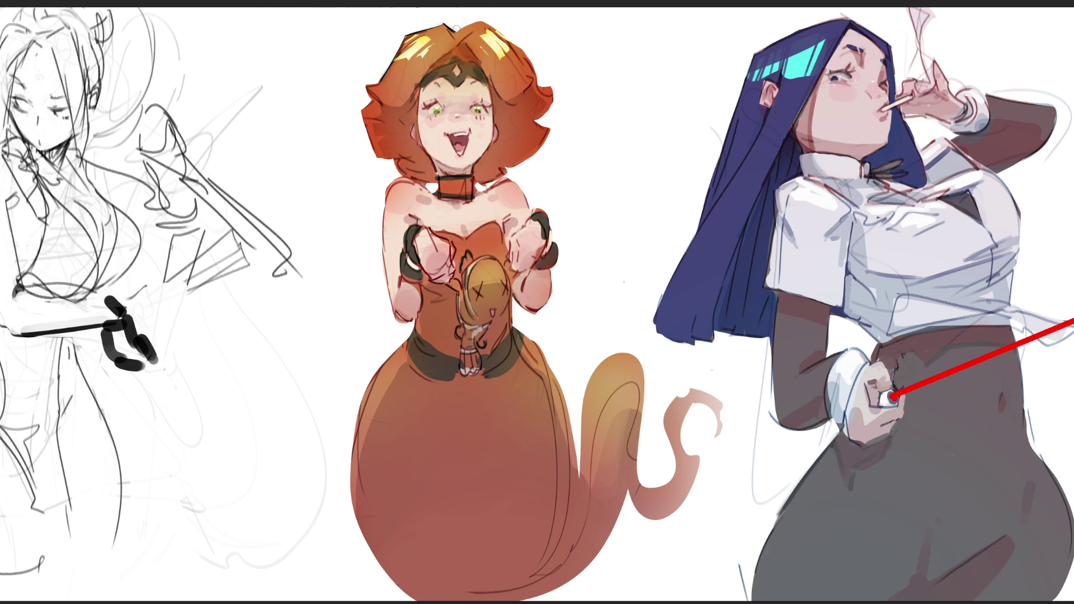
{"action": "left_click_drag", "start_coordinate": [485, 17], "coordinate": [526, 51]}
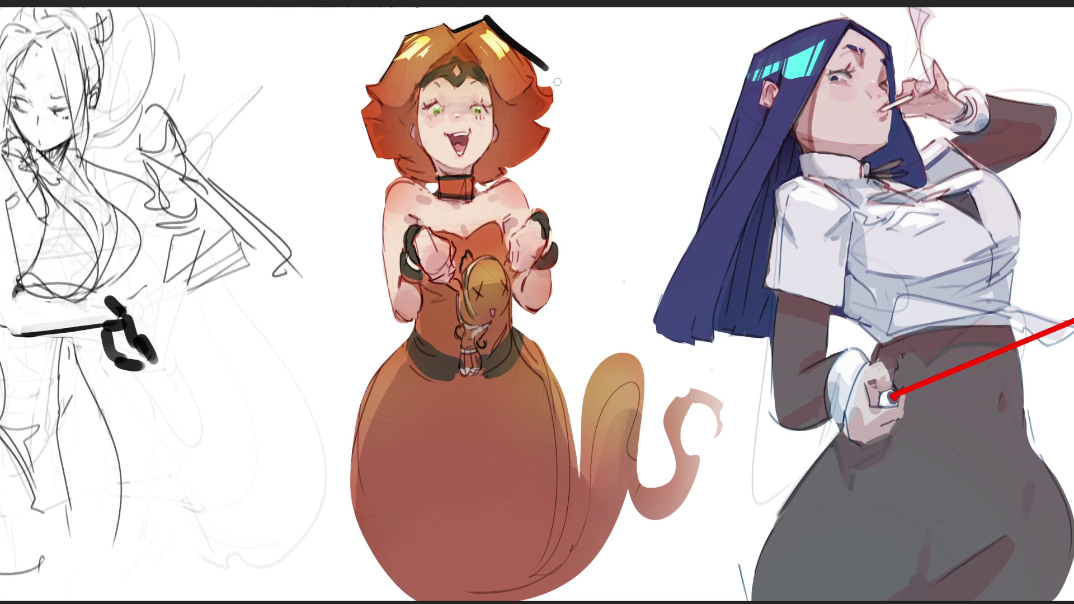
{"action": "mouse_move", "coordinate": [480, 14]}
{"action": "left_mouse_down"}
{"action": "mouse_move", "coordinate": [548, 70]}
{"action": "mouse_move", "coordinate": [534, 70]}
{"action": "mouse_move", "coordinate": [552, 89]}
{"action": "left_mouse_up"}
{"action": "key", "text": "ctrl+z"}
{"action": "key", "text": "ctrl+z"}
Outline the hair's left and lower-right edges, softening the lower outlines
{"action": "left_click_drag", "start_coordinate": [362, 80], "coordinate": [386, 66]}
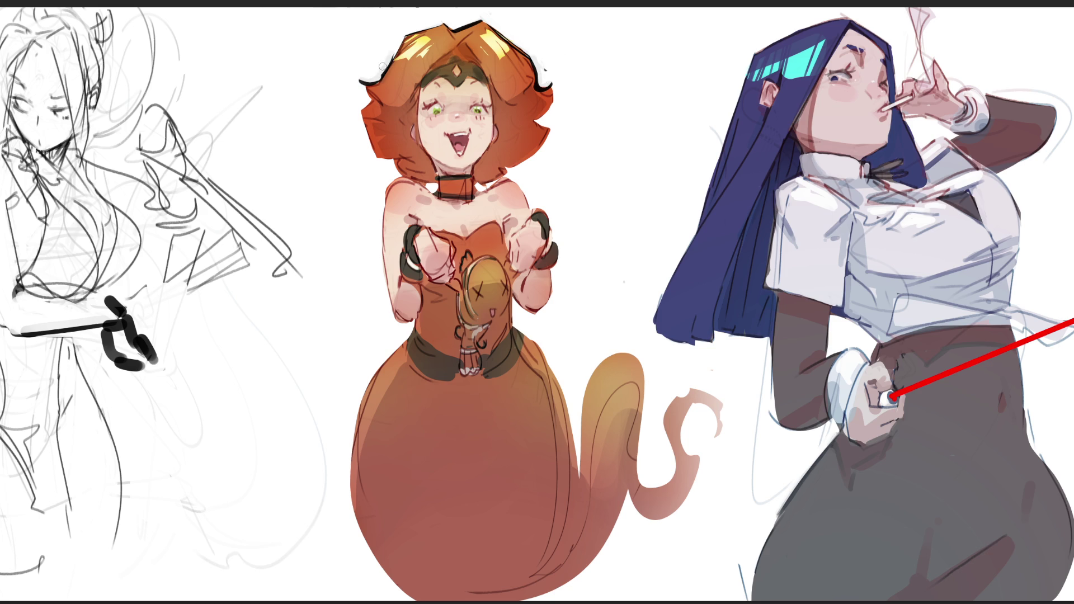
{"action": "mouse_move", "coordinate": [357, 113]}
{"action": "left_mouse_down"}
{"action": "mouse_move", "coordinate": [369, 99]}
{"action": "mouse_move", "coordinate": [385, 162]}
{"action": "mouse_move", "coordinate": [397, 168]}
{"action": "left_mouse_up"}
{"action": "key", "text": "ctrl+z"}
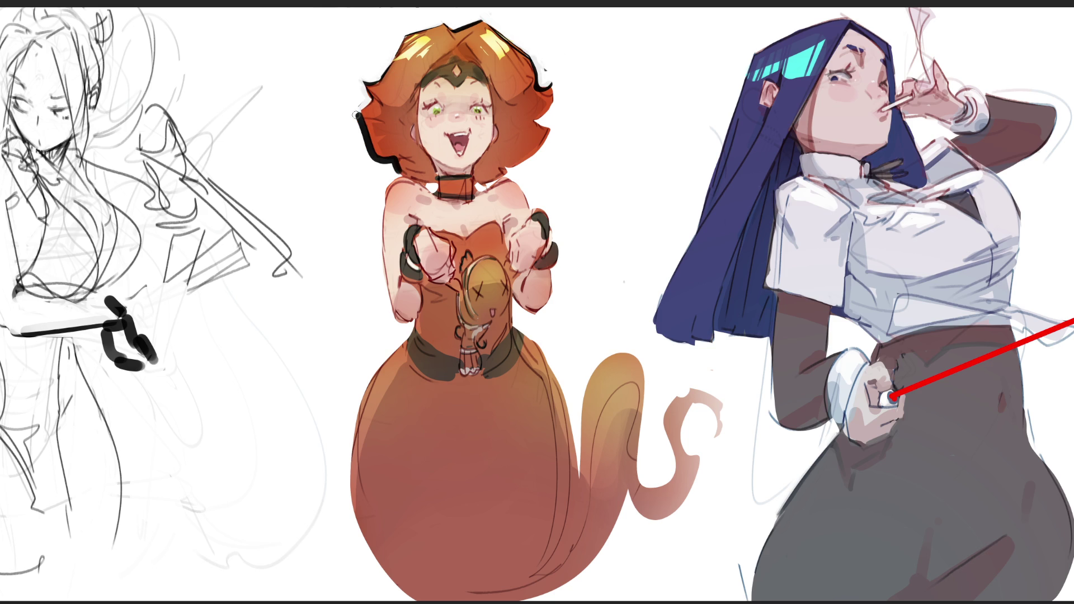
{"action": "mouse_move", "coordinate": [505, 170]}
{"action": "left_mouse_down"}
{"action": "mouse_move", "coordinate": [549, 132]}
{"action": "mouse_move", "coordinate": [558, 91]}
{"action": "left_mouse_up"}
{"action": "left_click_drag", "start_coordinate": [547, 142], "coordinate": [504, 169]}
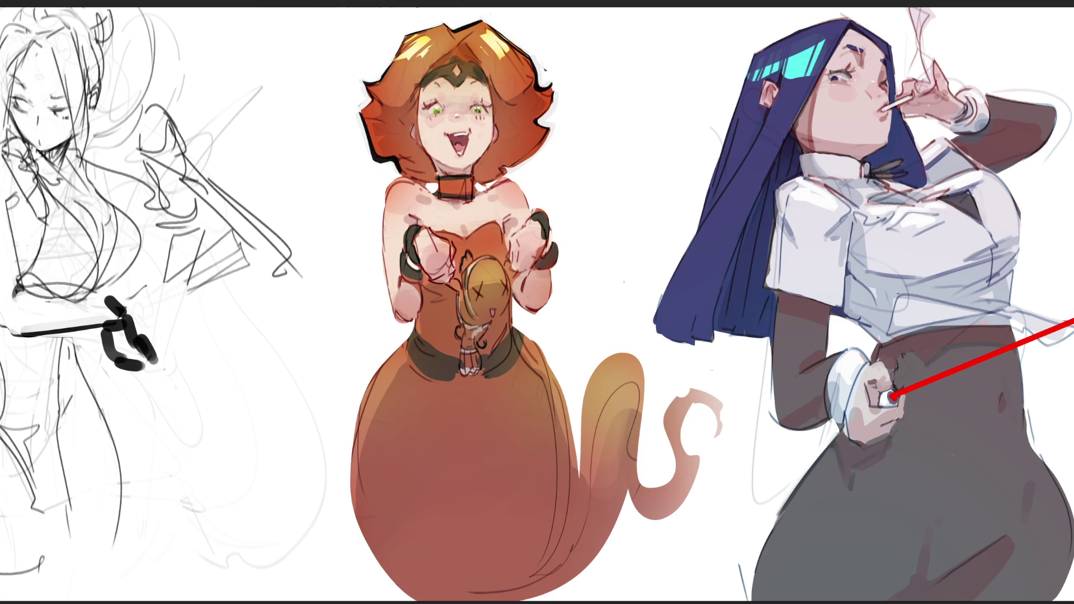
{"action": "mouse_move", "coordinate": [362, 118]}
{"action": "left_mouse_down"}
{"action": "mouse_move", "coordinate": [364, 136]}
{"action": "mouse_move", "coordinate": [407, 173]}
{"action": "left_mouse_up"}
Trace a thin dark outline down the girl's left shoulder and arm
{"action": "left_click_drag", "start_coordinate": [382, 182], "coordinate": [381, 225]}
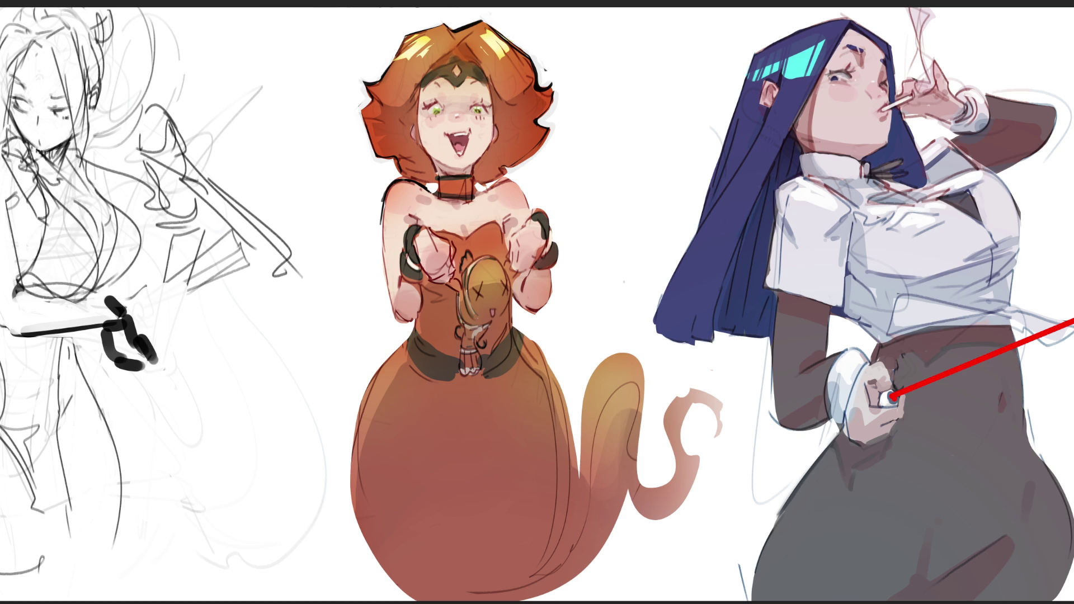
{"action": "left_click_drag", "start_coordinate": [381, 201], "coordinate": [391, 315]}
{"action": "left_click_drag", "start_coordinate": [384, 192], "coordinate": [386, 291]}
{"action": "key", "text": "ctrl+z"}
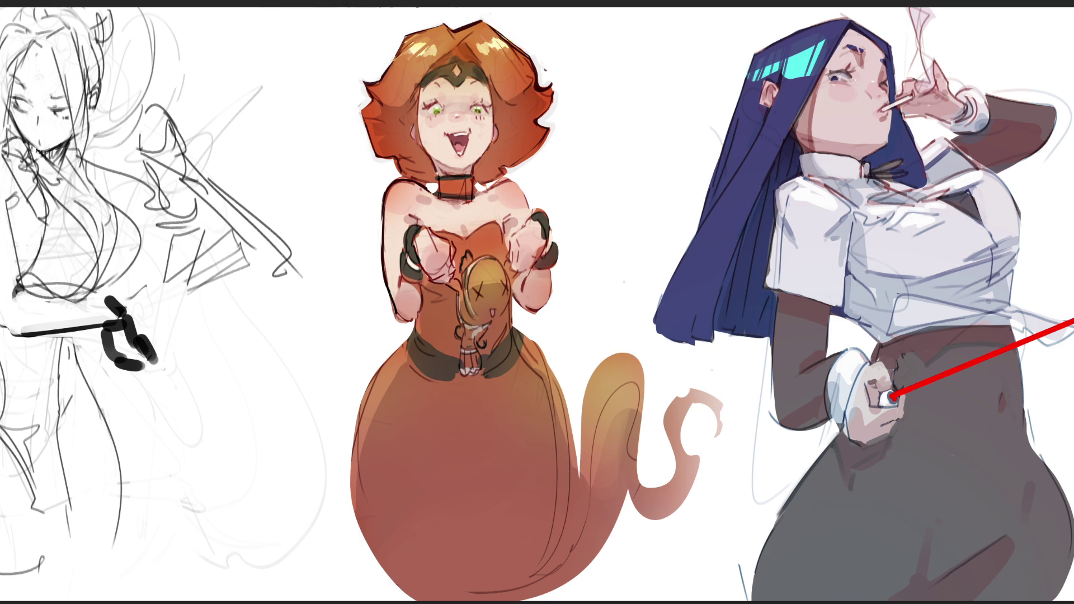
Paint a large dark grey shape behind the orange ghost-tailed girl
{"action": "mouse_move", "coordinate": [520, 134]}
{"action": "left_mouse_down"}
{"action": "mouse_move", "coordinate": [442, 134]}
{"action": "mouse_move", "coordinate": [425, 185]}
{"action": "mouse_move", "coordinate": [462, 256]}
{"action": "mouse_move", "coordinate": [436, 291]}
{"action": "mouse_move", "coordinate": [383, 309]}
{"action": "mouse_move", "coordinate": [475, 385]}
{"action": "mouse_move", "coordinate": [616, 351]}
{"action": "mouse_move", "coordinate": [522, 389]}
{"action": "mouse_move", "coordinate": [516, 363]}
{"action": "mouse_move", "coordinate": [581, 469]}
{"action": "mouse_move", "coordinate": [613, 344]}
{"action": "left_mouse_up"}
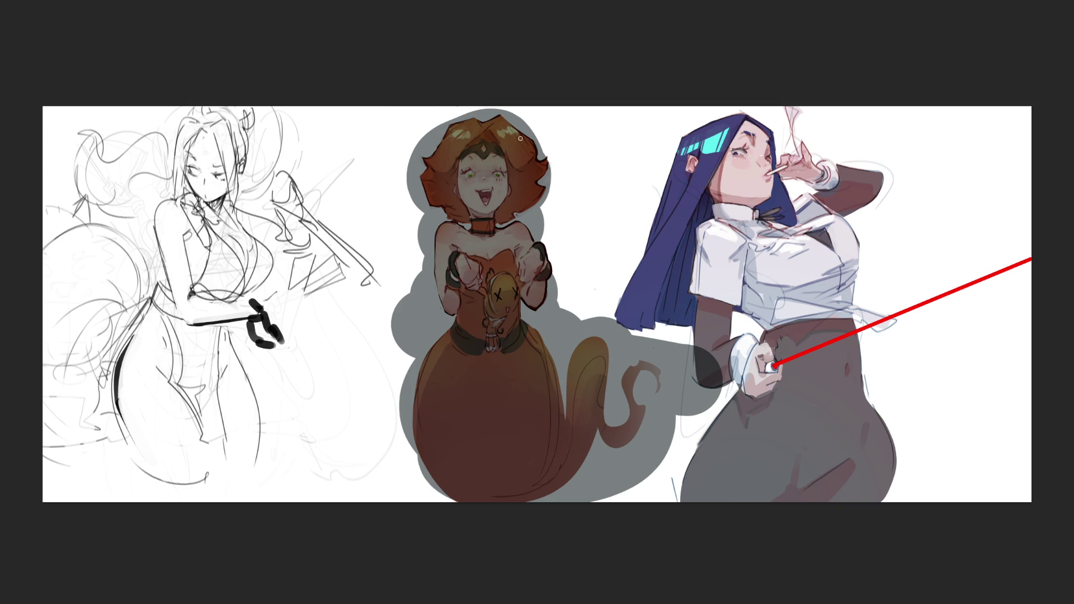
With a larger soft brush, add reddish shading to her chest and brighter orange to the skirt
{"action": "key", "text": "bracketright"}
{"action": "key", "text": "bracketright"}
{"action": "key", "text": "bracketright"}
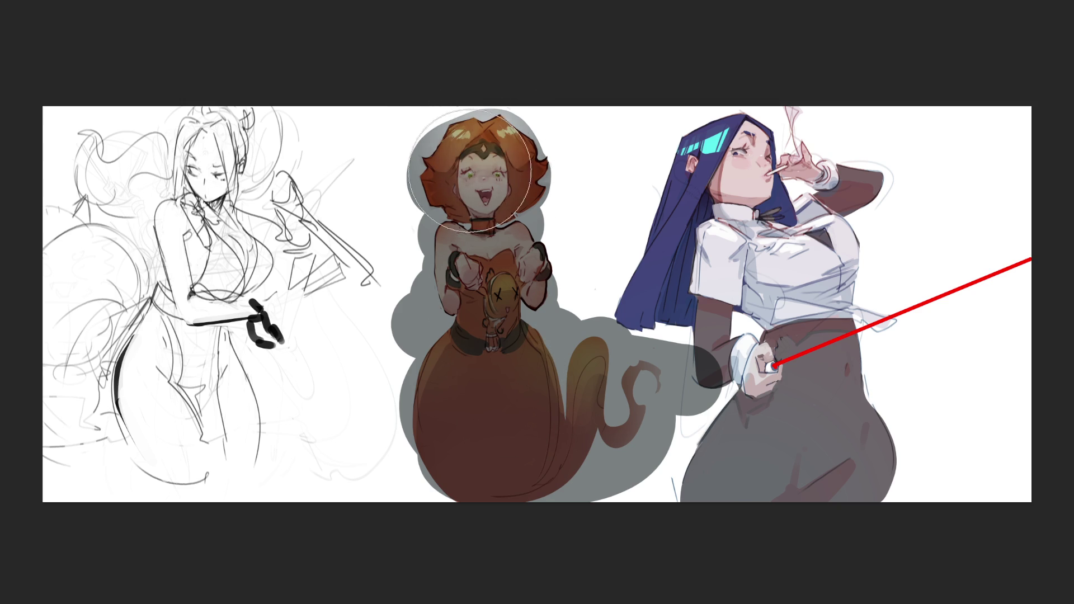
{"action": "mouse_move", "coordinate": [491, 267]}
{"action": "left_mouse_down"}
{"action": "mouse_move", "coordinate": [534, 273]}
{"action": "mouse_move", "coordinate": [442, 253]}
{"action": "mouse_move", "coordinate": [514, 237]}
{"action": "left_mouse_up"}
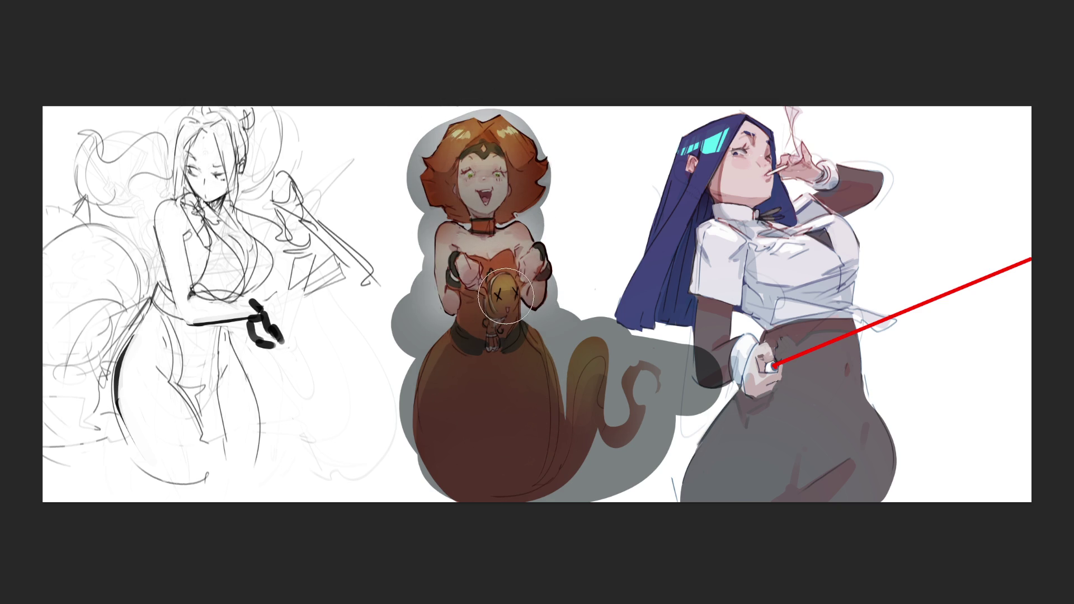
{"action": "key", "text": "bracketright"}
{"action": "key", "text": "bracketright"}
{"action": "key", "text": "bracketright"}
{"action": "mouse_move", "coordinate": [492, 410]}
{"action": "left_mouse_down"}
{"action": "mouse_move", "coordinate": [587, 409]}
{"action": "mouse_move", "coordinate": [447, 396]}
{"action": "mouse_move", "coordinate": [553, 380]}
{"action": "left_mouse_up"}
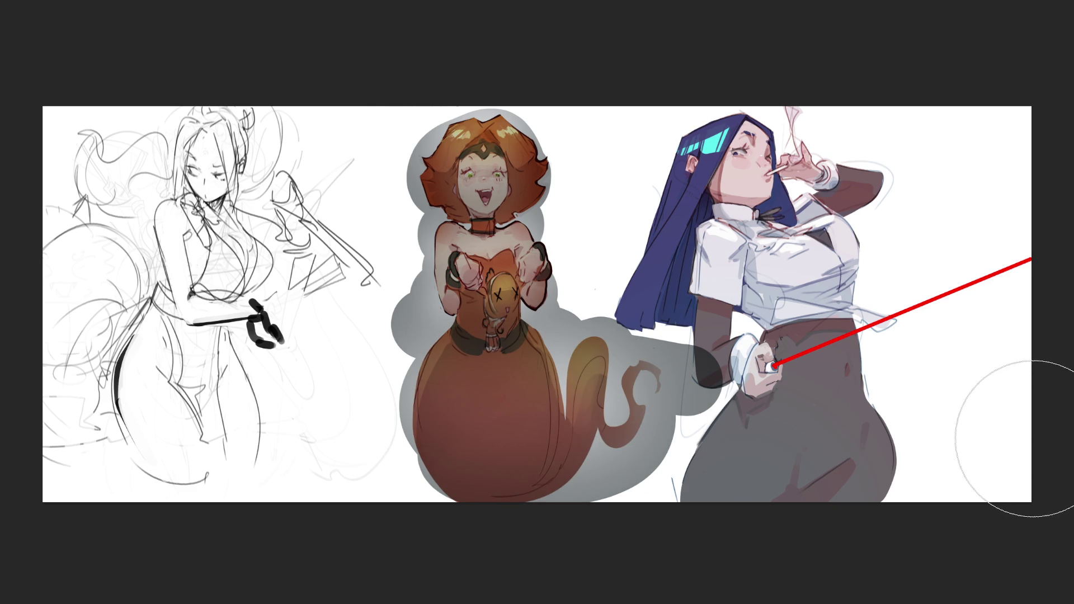
Lighten the halo to pale grey and extend it evenly around the tail
{"action": "key", "text": "ctrl+z"}
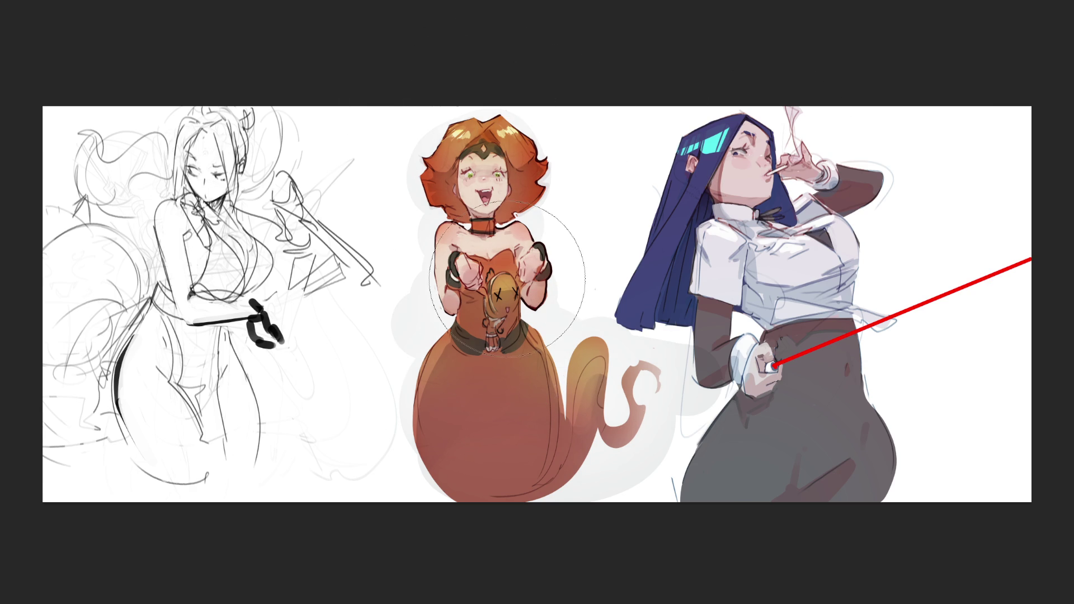
{"action": "mouse_move", "coordinate": [553, 113]}
{"action": "left_mouse_down"}
{"action": "mouse_move", "coordinate": [553, 279]}
{"action": "mouse_move", "coordinate": [391, 386]}
{"action": "mouse_move", "coordinate": [309, 417]}
{"action": "left_mouse_up"}
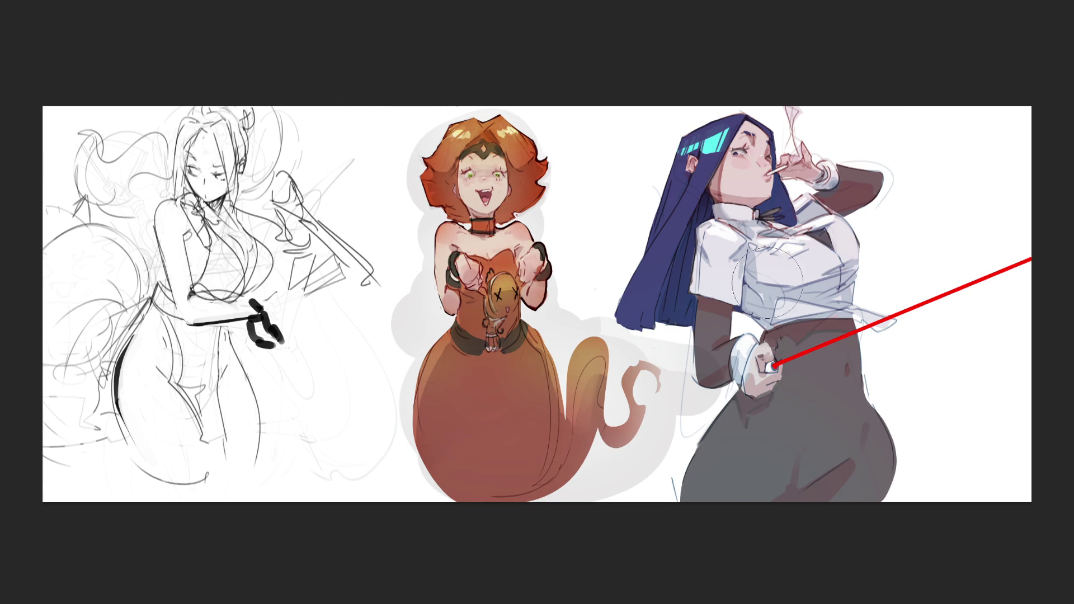
{"action": "mouse_move", "coordinate": [786, 364]}
{"action": "left_mouse_down"}
{"action": "mouse_move", "coordinate": [649, 403]}
{"action": "mouse_move", "coordinate": [610, 447]}
{"action": "mouse_move", "coordinate": [559, 336]}
{"action": "mouse_move", "coordinate": [576, 252]}
{"action": "mouse_move", "coordinate": [527, 95]}
{"action": "mouse_move", "coordinate": [632, 274]}
{"action": "mouse_move", "coordinate": [311, 372]}
{"action": "mouse_move", "coordinate": [363, 464]}
{"action": "mouse_move", "coordinate": [726, 526]}
{"action": "mouse_move", "coordinate": [752, 207]}
{"action": "mouse_move", "coordinate": [620, 117]}
{"action": "mouse_move", "coordinate": [584, 355]}
{"action": "left_mouse_up"}
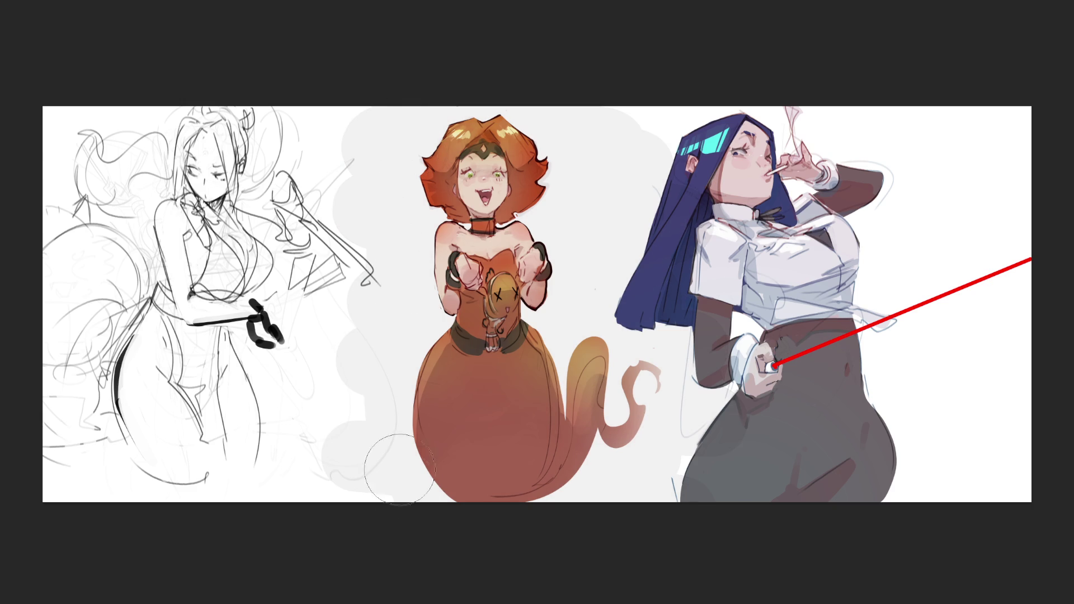
Trim the backdrop's left and right sides to white with vertical strokes, straightening its edges
{"action": "left_click_drag", "start_coordinate": [334, 146], "coordinate": [355, 575]}
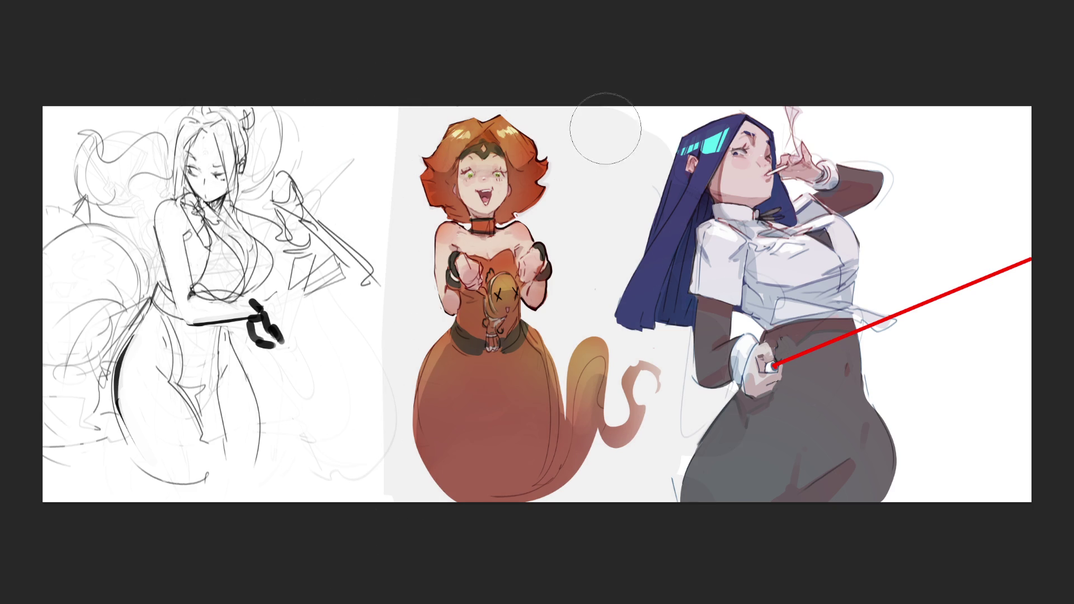
{"action": "mouse_move", "coordinate": [600, 102]}
{"action": "left_mouse_down"}
{"action": "mouse_move", "coordinate": [688, 386]}
{"action": "mouse_move", "coordinate": [707, 492]}
{"action": "left_mouse_up"}
{"action": "left_click_drag", "start_coordinate": [613, 121], "coordinate": [678, 496]}
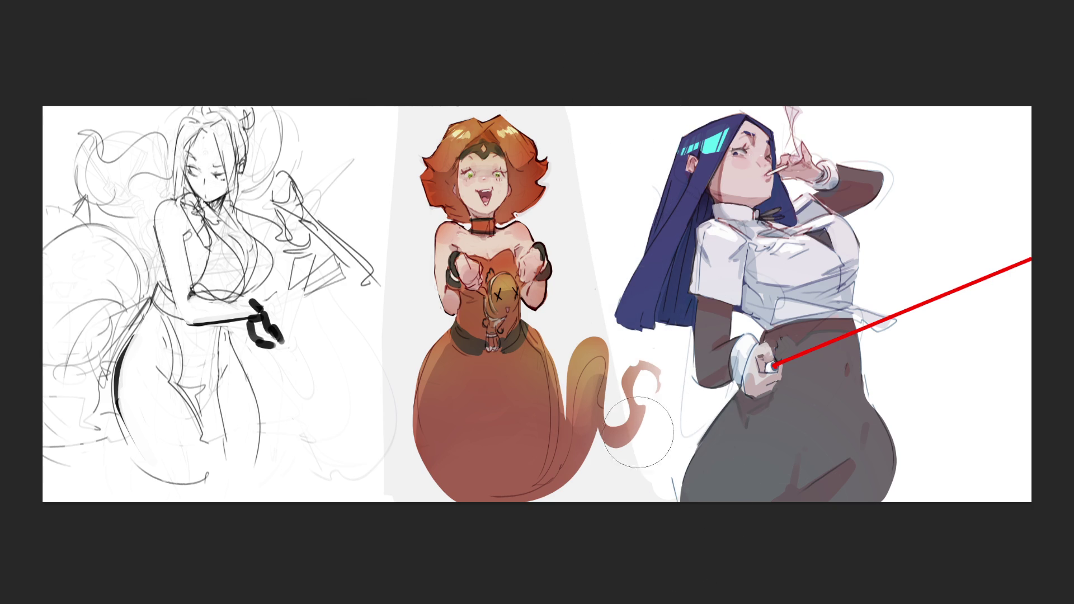
{"action": "left_click_drag", "start_coordinate": [592, 119], "coordinate": [613, 470]}
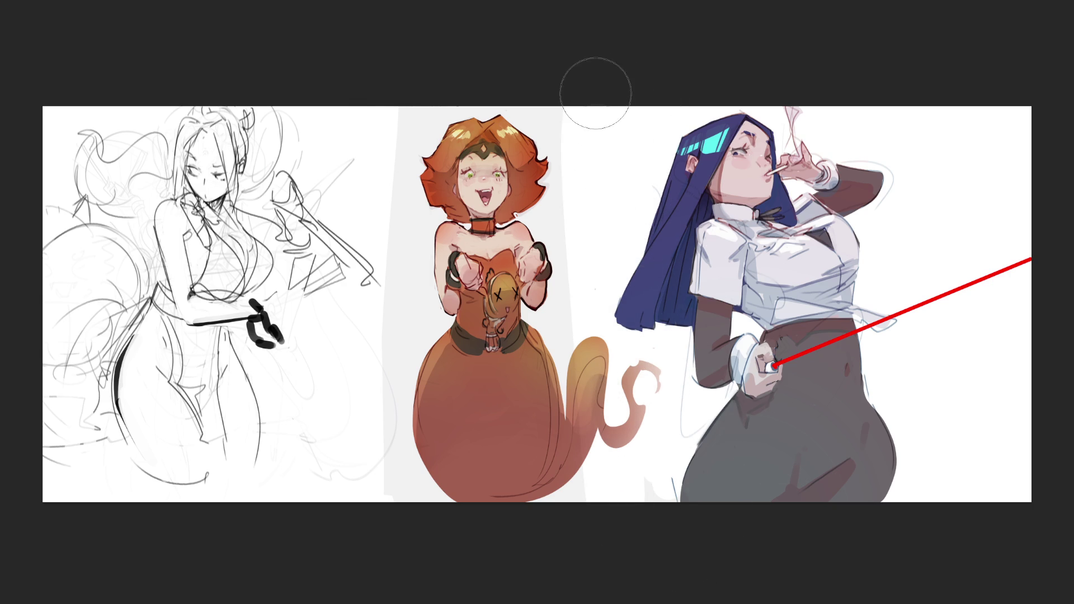
{"action": "left_click_drag", "start_coordinate": [359, 217], "coordinate": [391, 498]}
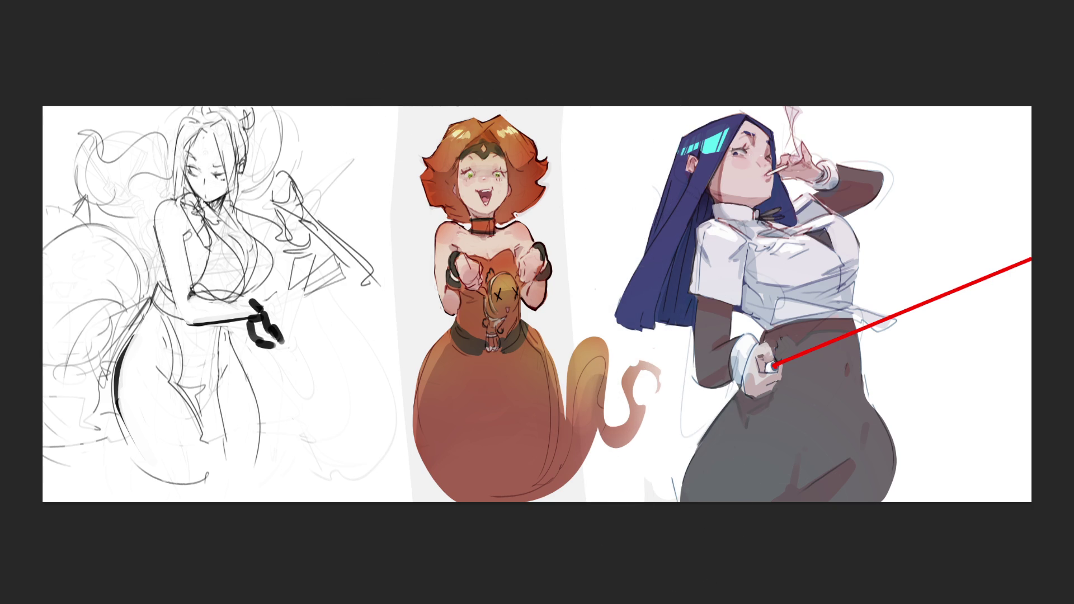
{"action": "left_click_drag", "start_coordinate": [566, 160], "coordinate": [584, 481]}
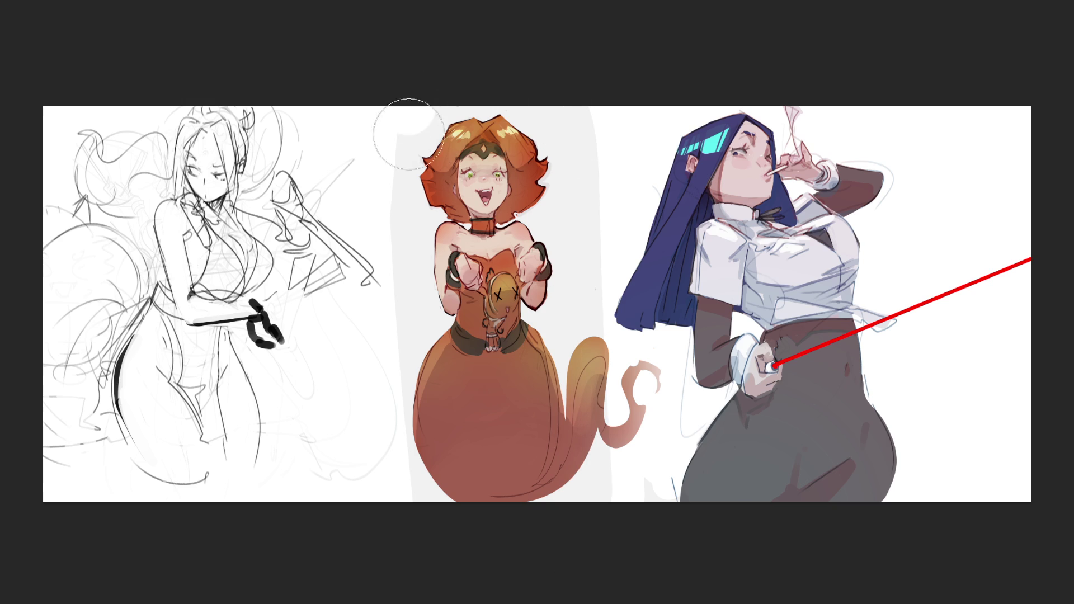
{"action": "left_click_drag", "start_coordinate": [408, 95], "coordinate": [462, 587]}
Widen the grey panel on both sides and fill the white gap beside the tail
{"action": "left_click_drag", "start_coordinate": [437, 249], "coordinate": [392, 464]}
{"action": "left_click_drag", "start_coordinate": [358, 107], "coordinate": [381, 497]}
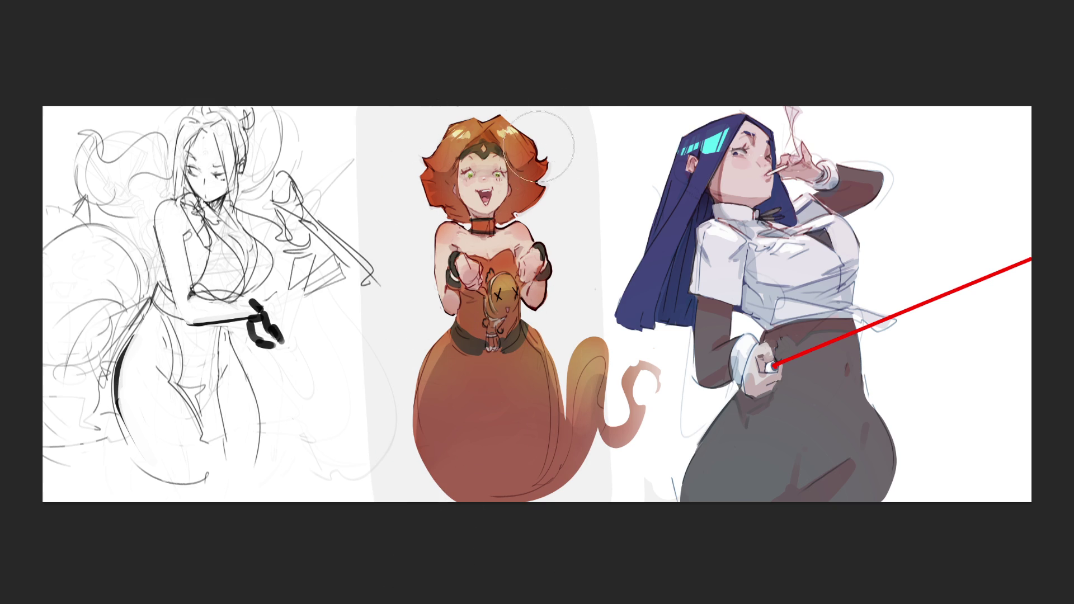
{"action": "left_click_drag", "start_coordinate": [606, 101], "coordinate": [617, 422]}
{"action": "left_click_drag", "start_coordinate": [648, 106], "coordinate": [643, 503]}
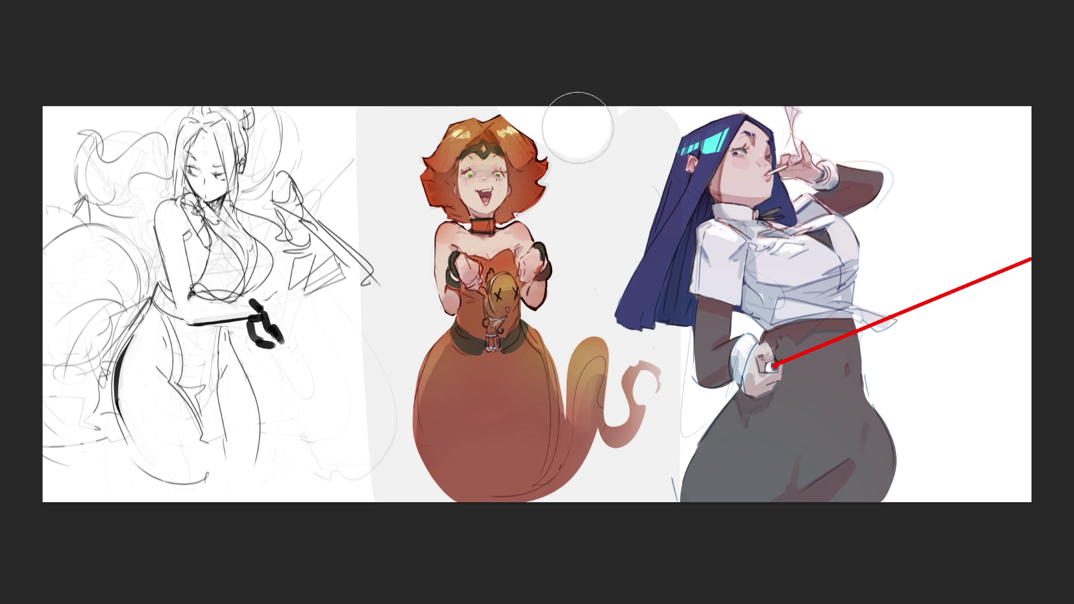
Whiten the gaps beside the orange girl's hair, between the two girls, and around the tail
{"action": "left_click", "coordinate": [582, 188]}
{"action": "mouse_move", "coordinate": [582, 187]}
{"action": "left_mouse_down"}
{"action": "mouse_move", "coordinate": [571, 218]}
{"action": "mouse_move", "coordinate": [593, 309]}
{"action": "mouse_move", "coordinate": [628, 119]}
{"action": "left_mouse_up"}
{"action": "mouse_move", "coordinate": [422, 89]}
{"action": "left_mouse_down"}
{"action": "mouse_move", "coordinate": [386, 173]}
{"action": "mouse_move", "coordinate": [386, 358]}
{"action": "mouse_move", "coordinate": [364, 426]}
{"action": "mouse_move", "coordinate": [391, 336]}
{"action": "left_mouse_up"}
{"action": "mouse_move", "coordinate": [575, 369]}
{"action": "left_mouse_down"}
{"action": "mouse_move", "coordinate": [619, 492]}
{"action": "mouse_move", "coordinate": [678, 508]}
{"action": "mouse_move", "coordinate": [643, 380]}
{"action": "mouse_move", "coordinate": [648, 268]}
{"action": "mouse_move", "coordinate": [601, 336]}
{"action": "mouse_move", "coordinate": [599, 431]}
{"action": "mouse_move", "coordinate": [632, 358]}
{"action": "mouse_move", "coordinate": [613, 273]}
{"action": "left_mouse_up"}
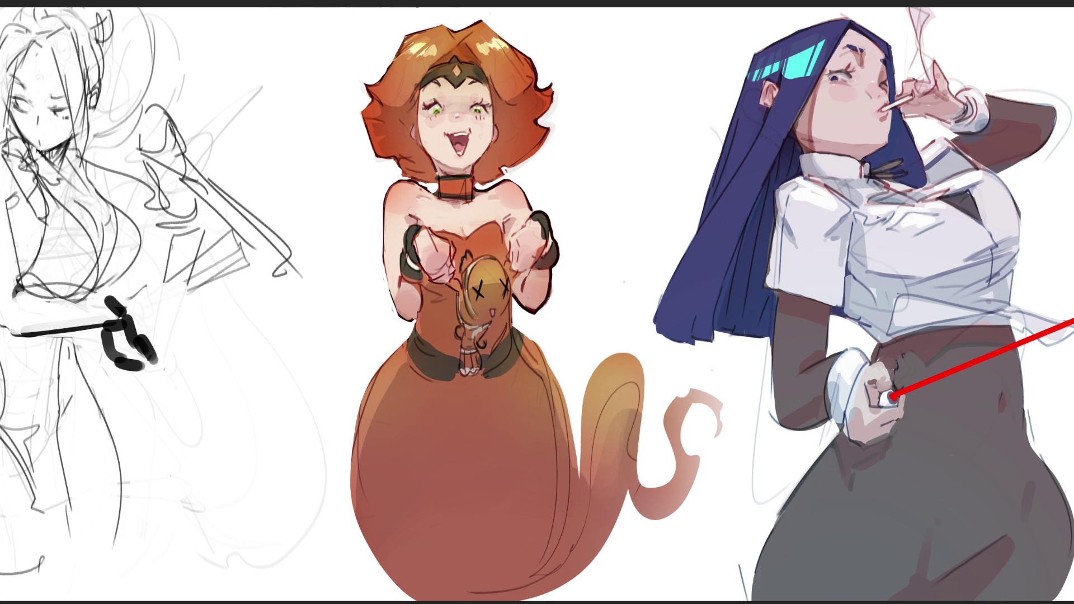
Zoom out with Ctrl+0 to fit the whole canvas on screen
{"action": "key", "text": "ctrl+0"}
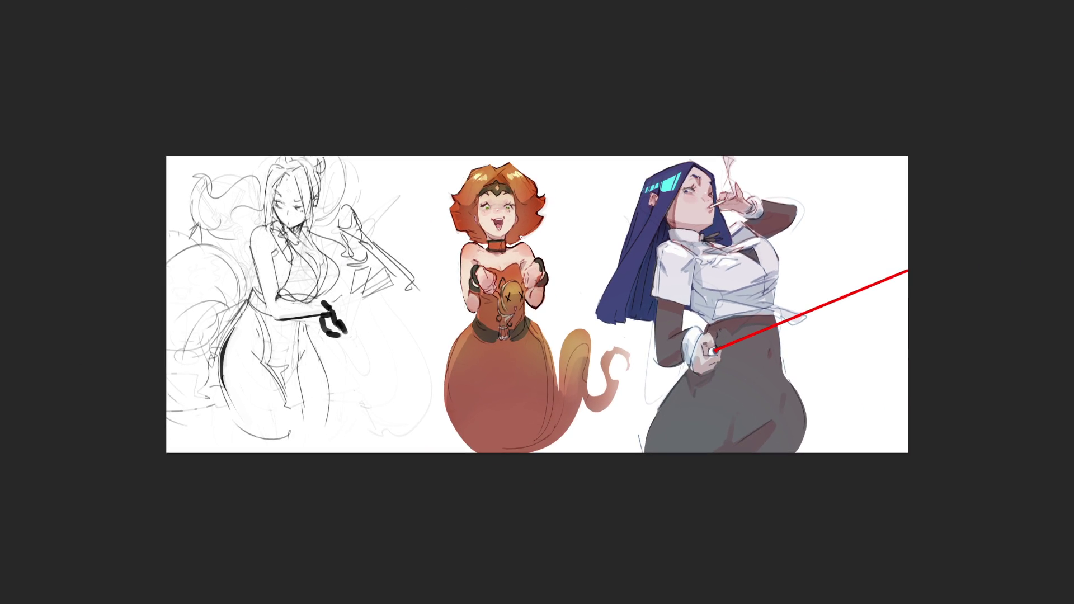
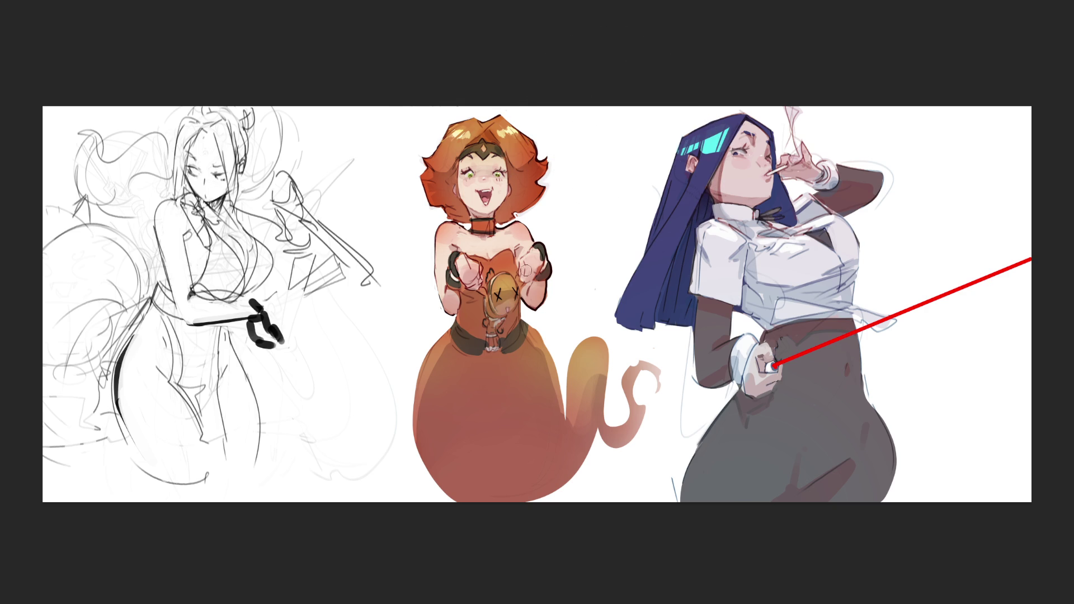
Lighten the doll's lower body, head and face with grey-blue and yellowish strokes
{"action": "mouse_move", "coordinate": [495, 310]}
{"action": "left_mouse_down"}
{"action": "mouse_move", "coordinate": [492, 342]}
{"action": "mouse_move", "coordinate": [488, 324]}
{"action": "mouse_move", "coordinate": [511, 327]}
{"action": "left_mouse_up"}
{"action": "left_click_drag", "start_coordinate": [510, 290], "coordinate": [515, 296]}
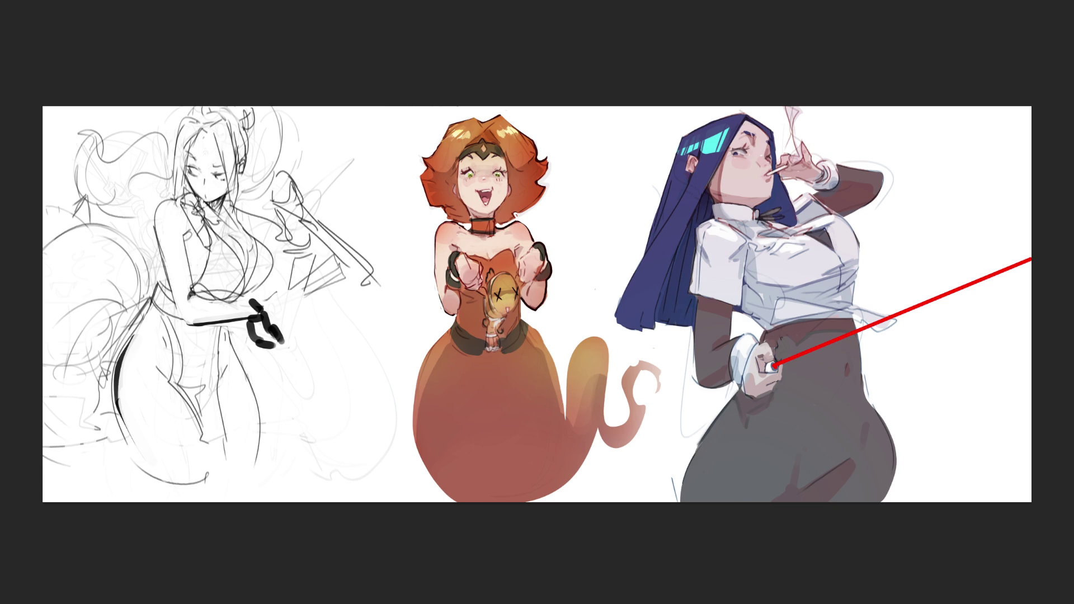
{"action": "left_click_drag", "start_coordinate": [517, 296], "coordinate": [492, 330]}
{"action": "mouse_move", "coordinate": [507, 290]}
{"action": "left_mouse_down"}
{"action": "mouse_move", "coordinate": [495, 333]}
{"action": "mouse_move", "coordinate": [504, 351]}
{"action": "mouse_move", "coordinate": [496, 325]}
{"action": "mouse_move", "coordinate": [492, 344]}
{"action": "left_mouse_up"}
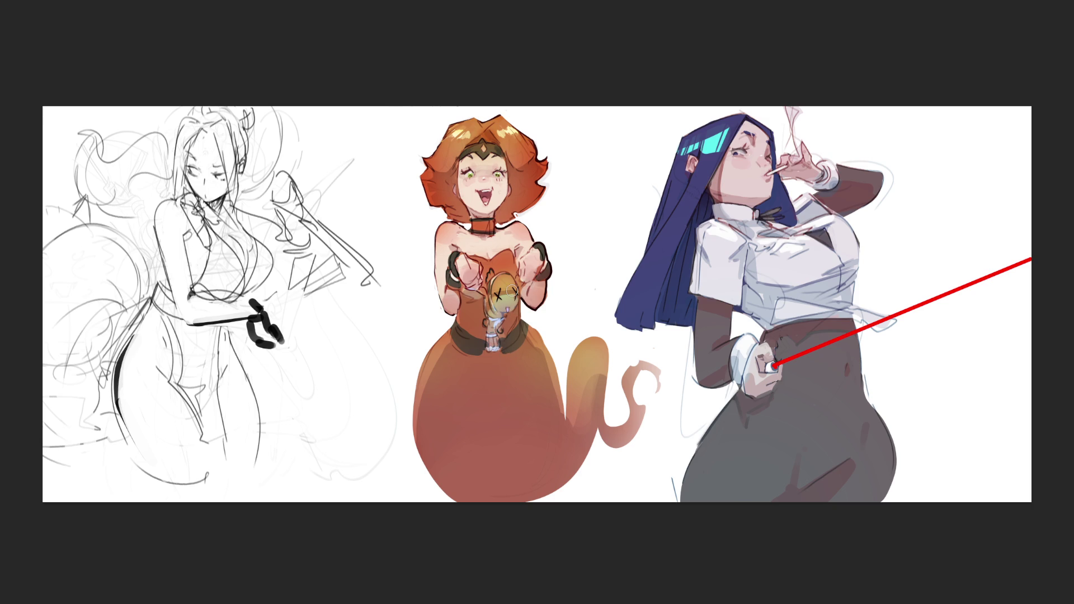
Add a faint line and pinkish-white highlight by the girl's hand, then undo the highlight
{"action": "left_click_drag", "start_coordinate": [482, 292], "coordinate": [466, 299]}
{"action": "left_click_drag", "start_coordinate": [545, 286], "coordinate": [538, 303]}
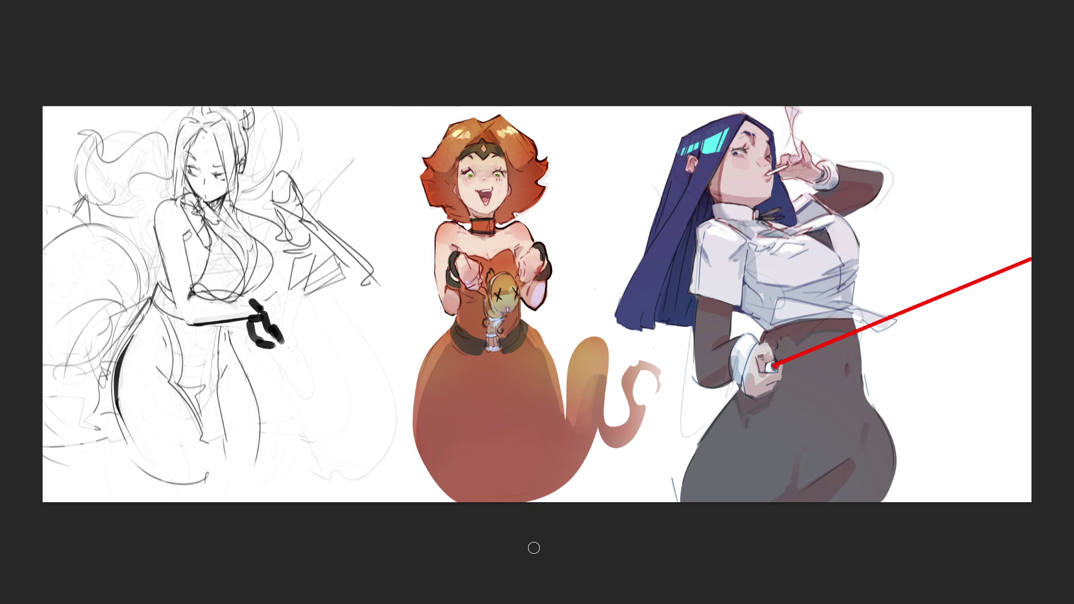
{"action": "key", "text": "ctrl+z"}
With a larger brush, repaint the doll solid golden-brown and compare before and after
{"action": "key", "text": "bracketright"}
{"action": "key", "text": "bracketright"}
{"action": "key", "text": "bracketright"}
{"action": "left_click_drag", "start_coordinate": [546, 263], "coordinate": [513, 315]}
{"action": "key", "text": "ctrl+z"}
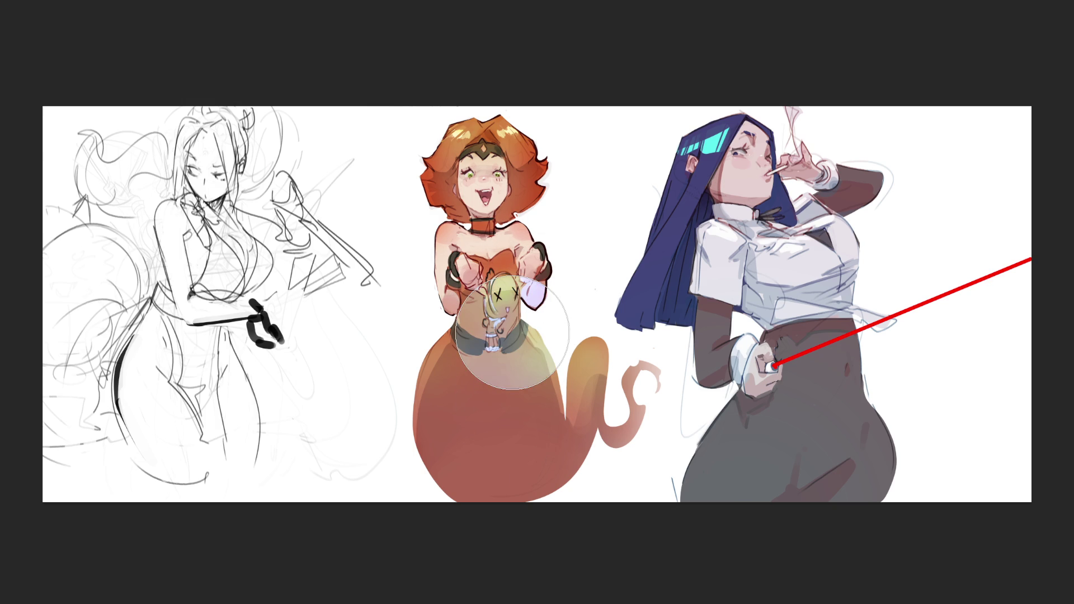
{"action": "key", "text": "ctrl+shift+z"}
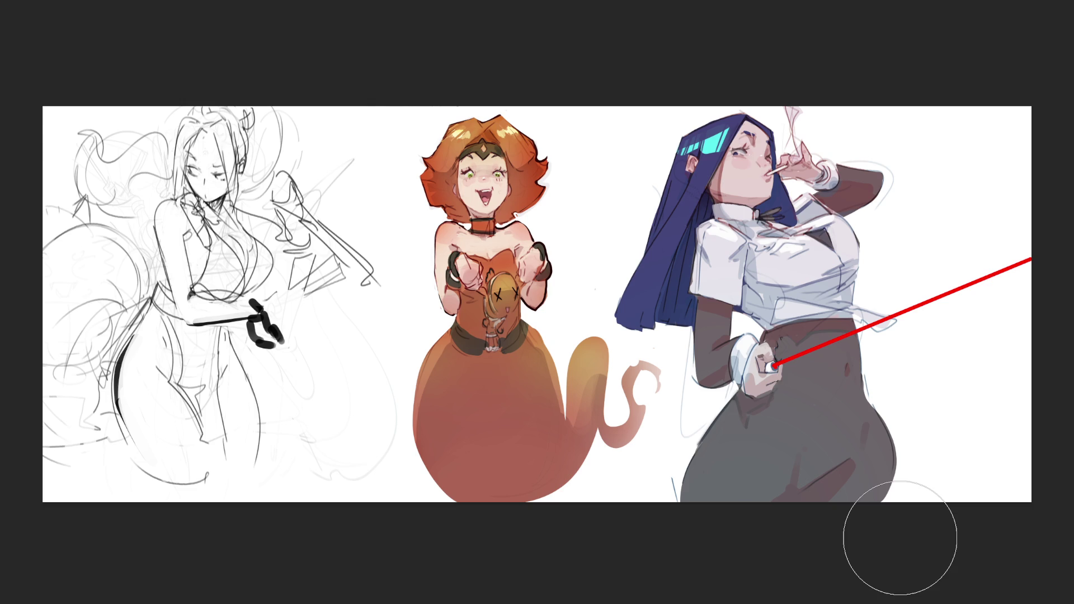
Hand-letter 'END' with trailing dots in black left of the orange-haired girl's head
{"action": "mouse_move", "coordinate": [360, 134]}
{"action": "left_mouse_down"}
{"action": "mouse_move", "coordinate": [368, 158]}
{"action": "mouse_move", "coordinate": [385, 119]}
{"action": "mouse_move", "coordinate": [385, 136]}
{"action": "left_mouse_up"}
{"action": "left_click_drag", "start_coordinate": [364, 158], "coordinate": [390, 149]}
{"action": "mouse_move", "coordinate": [370, 190]}
{"action": "left_mouse_down"}
{"action": "mouse_move", "coordinate": [371, 171]}
{"action": "mouse_move", "coordinate": [393, 165]}
{"action": "mouse_move", "coordinate": [385, 231]}
{"action": "left_mouse_up"}
{"action": "left_click_drag", "start_coordinate": [378, 204], "coordinate": [386, 232]}
{"action": "left_click", "coordinate": [381, 236]}
{"action": "left_click", "coordinate": [391, 253]}
{"action": "mouse_move", "coordinate": [396, 276]}
{"action": "left_mouse_down"}
{"action": "mouse_move", "coordinate": [417, 321]}
{"action": "mouse_move", "coordinate": [386, 335]}
{"action": "left_mouse_up"}
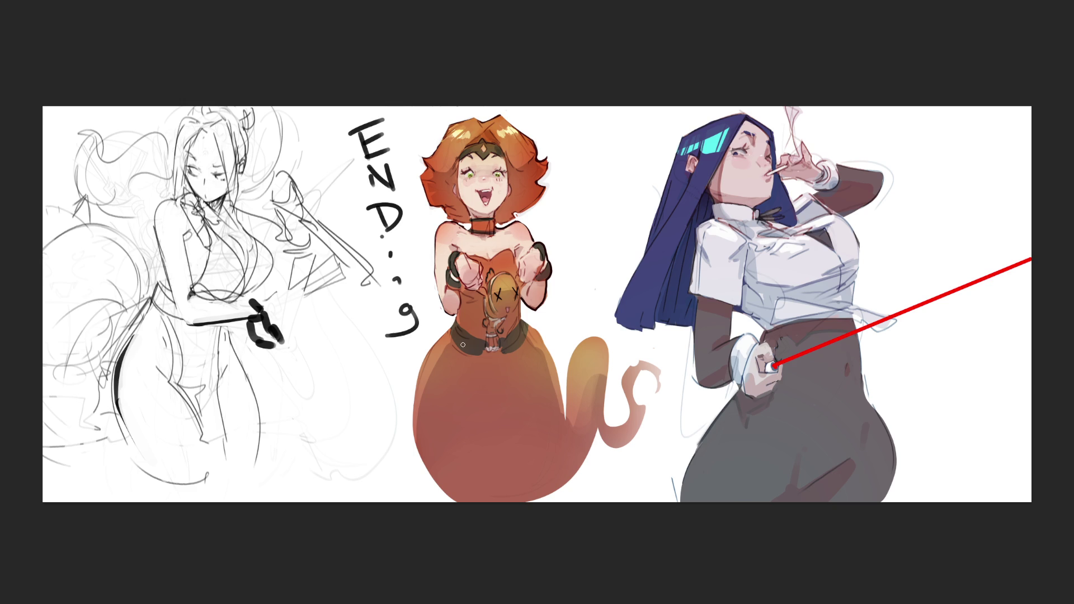